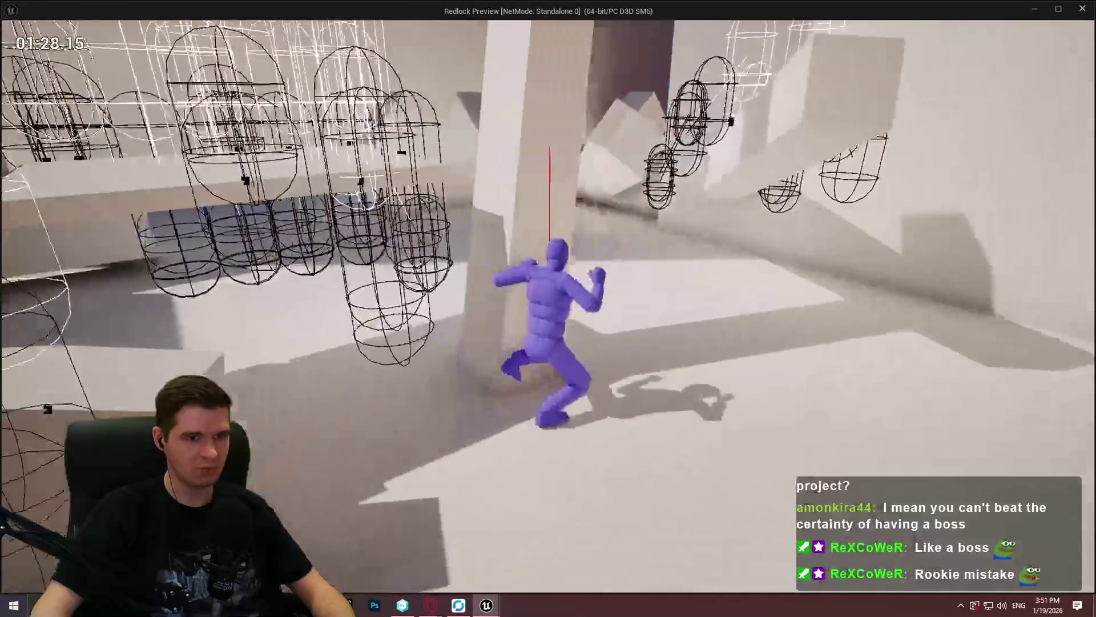
Stop the play test and return to BP_ImSimBaseCharacter's MantleCheck graph
key(Escape)
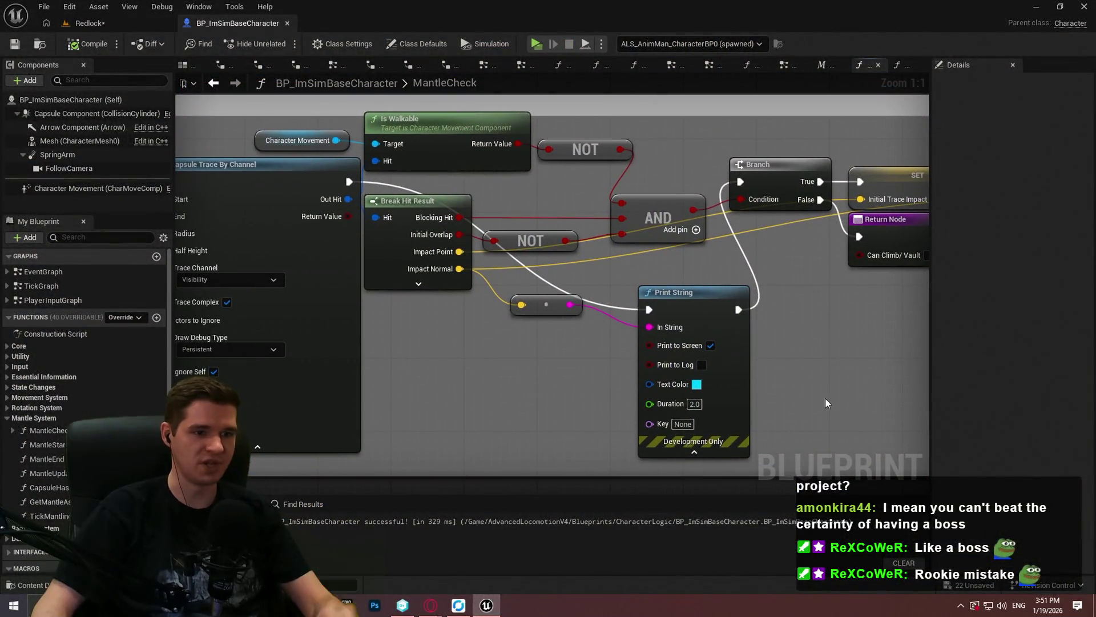
Delete the reroute and Print String nodes, then start a play test from the Redlock level
drag(824, 396, 530, 288)
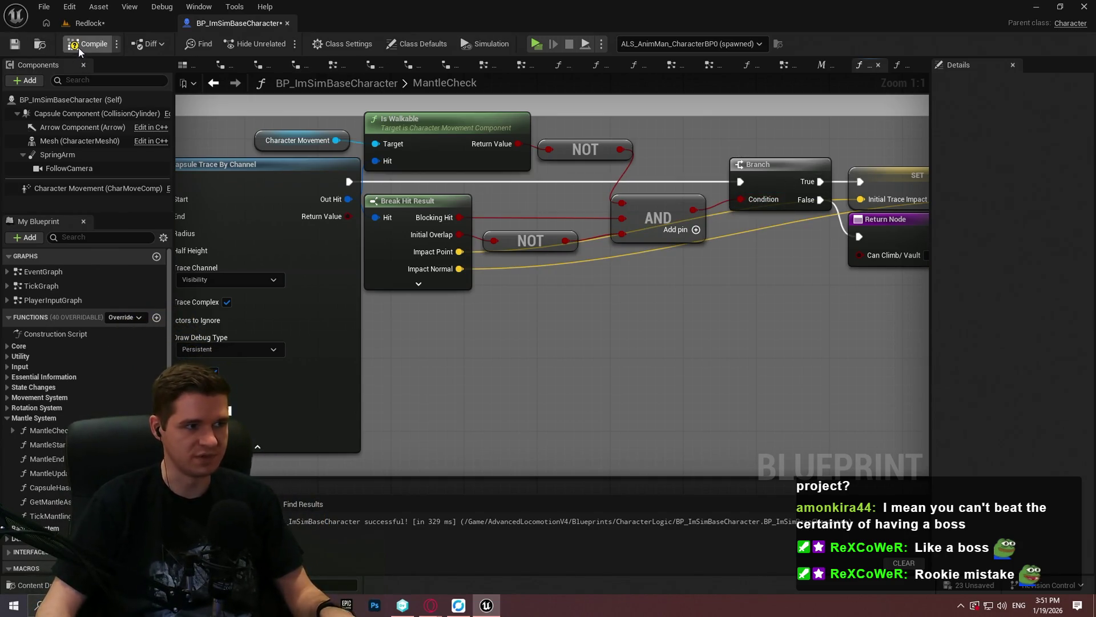
click(132, 26)
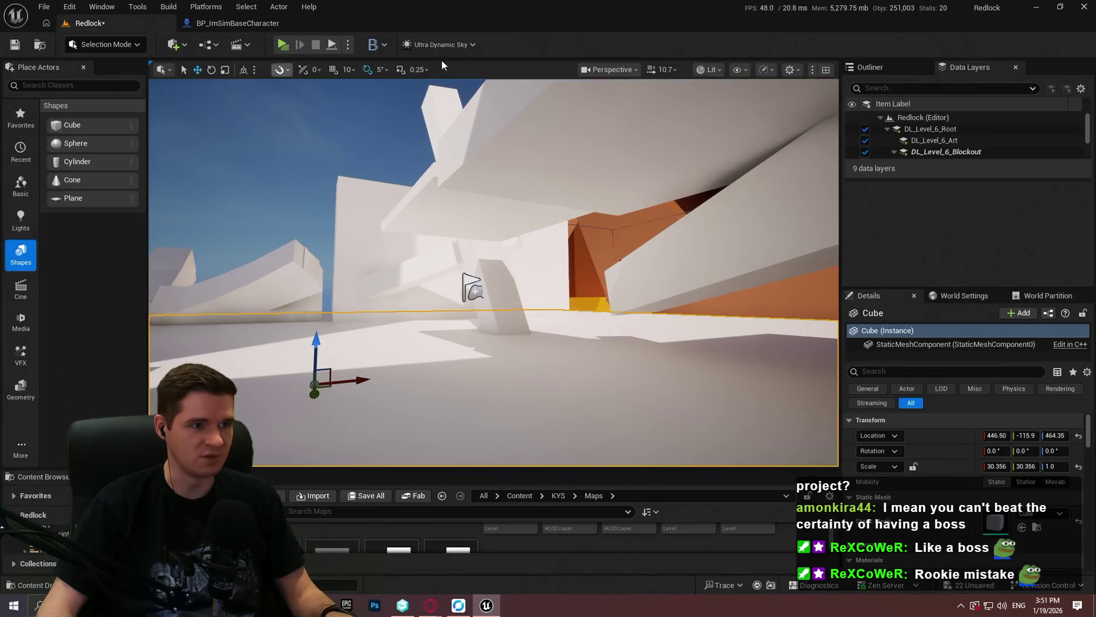
click(282, 44)
click(571, 489)
key(w)
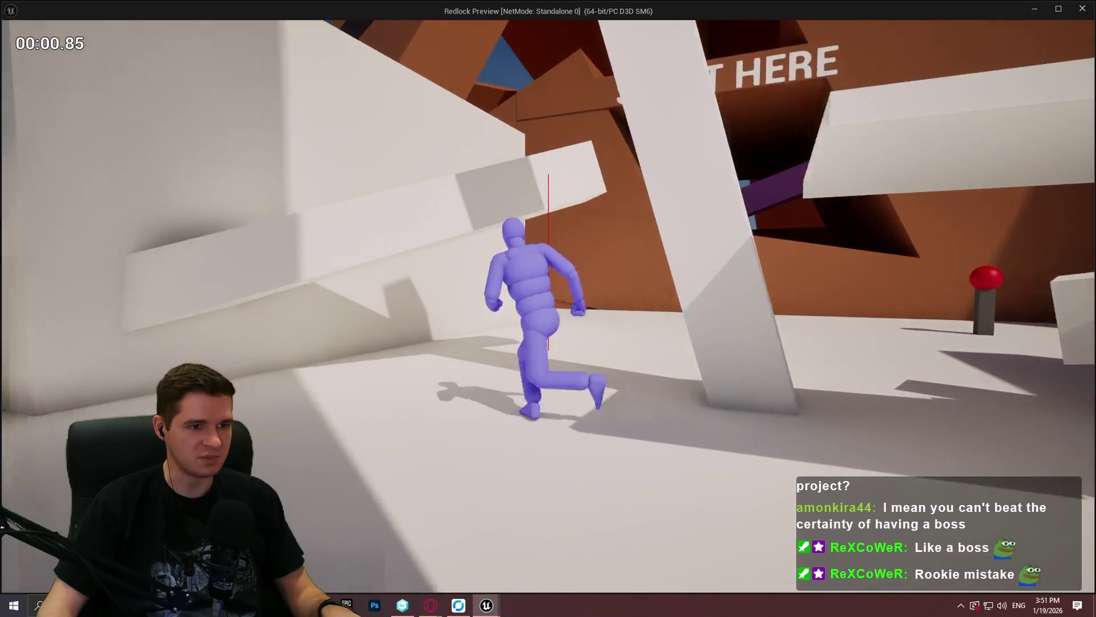
key(space)
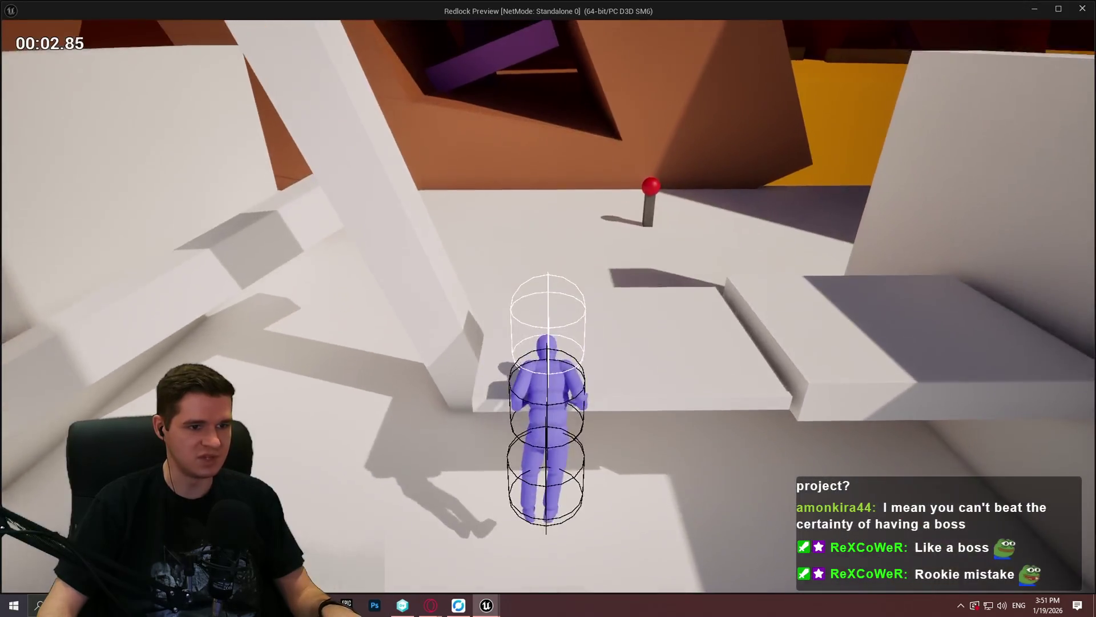
key(space)
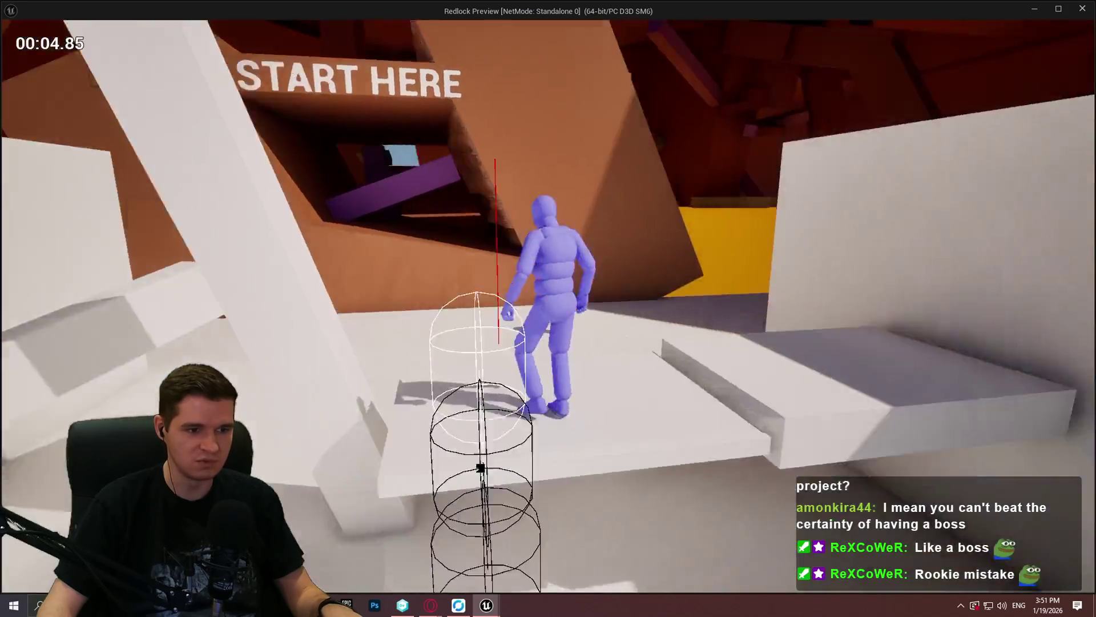
key(space)
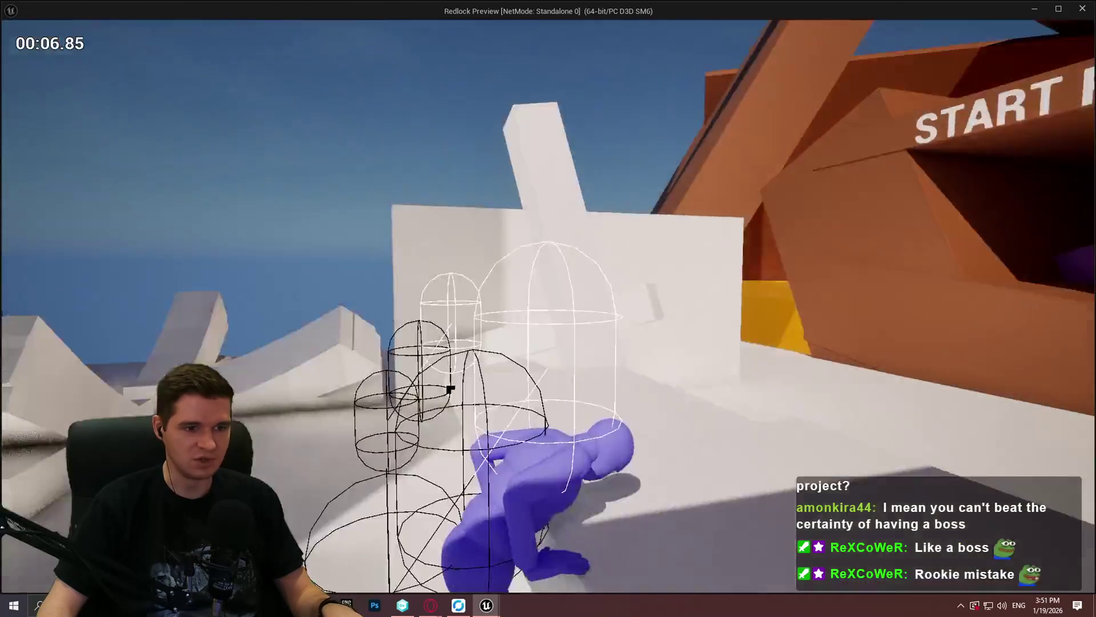
key(space)
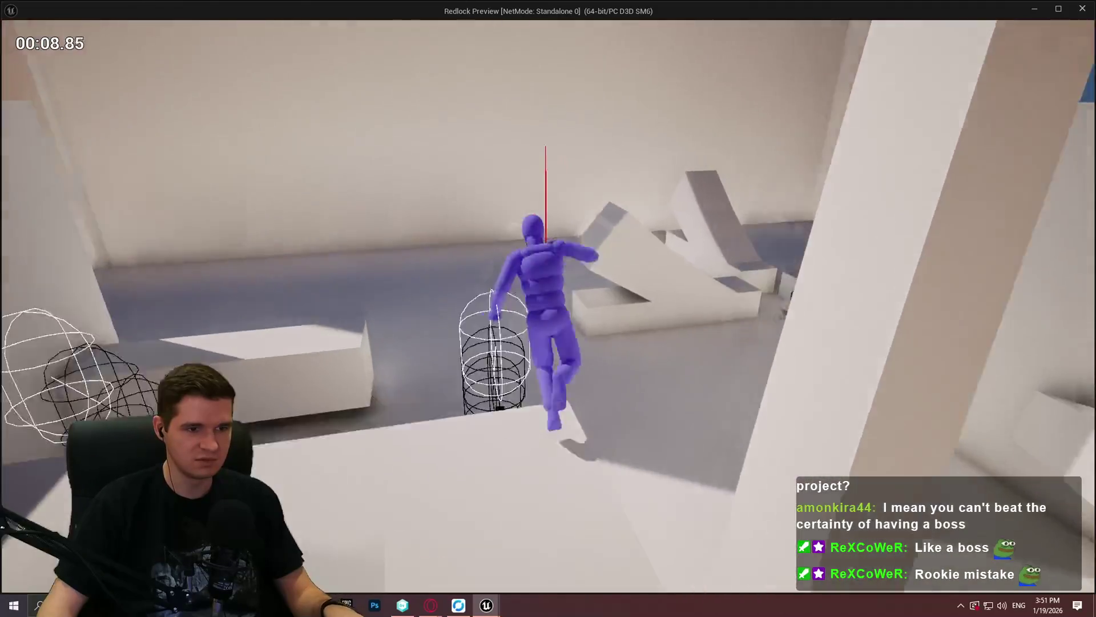
key(w)
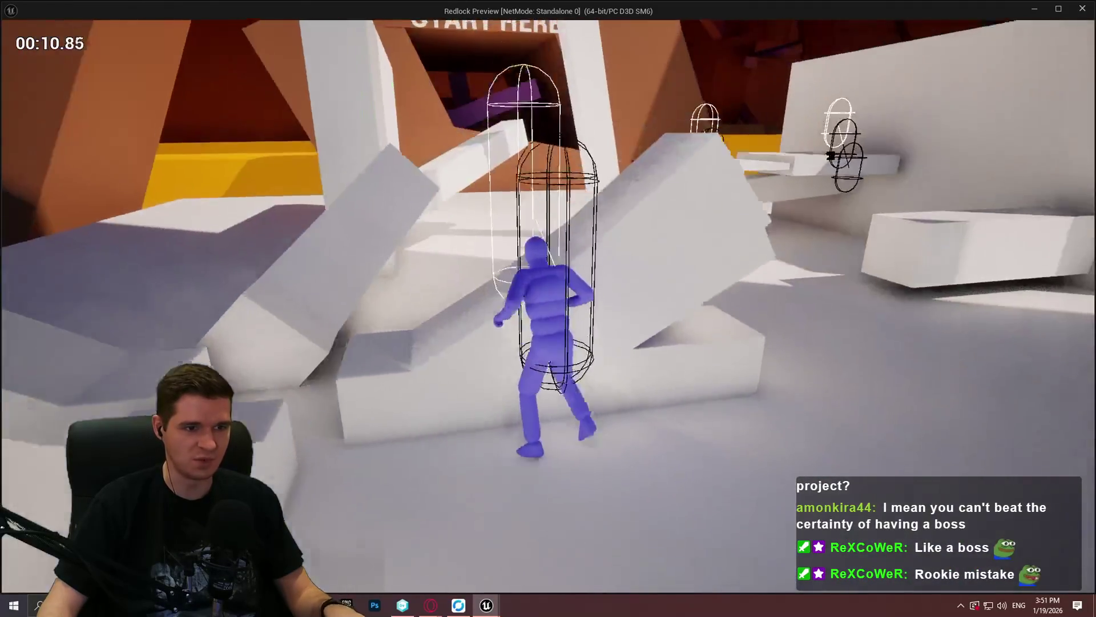
key(space)
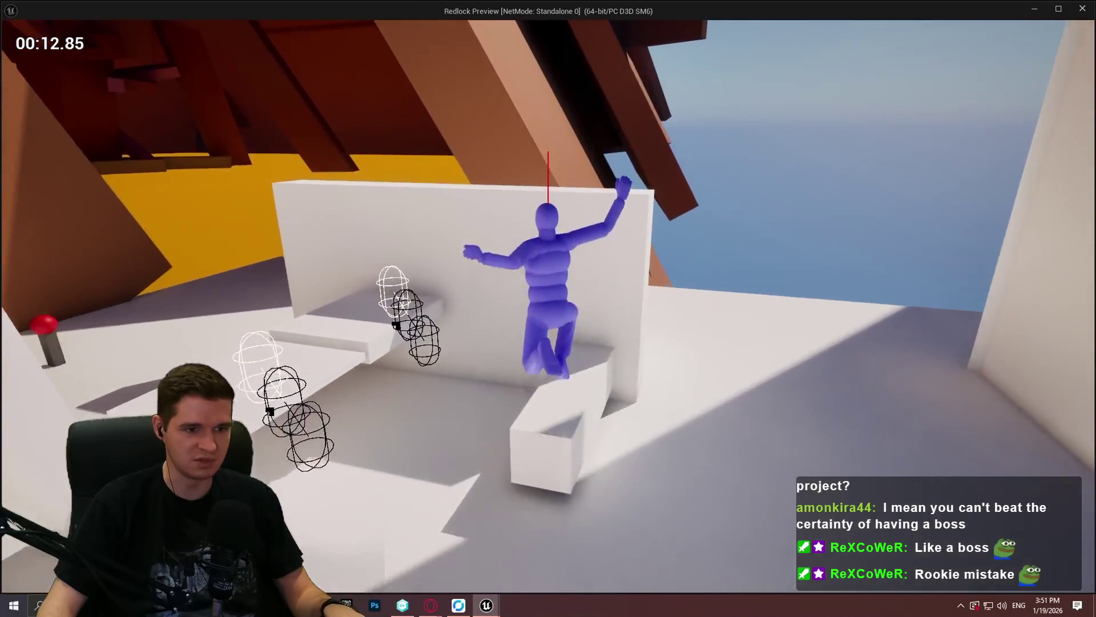
key(space)
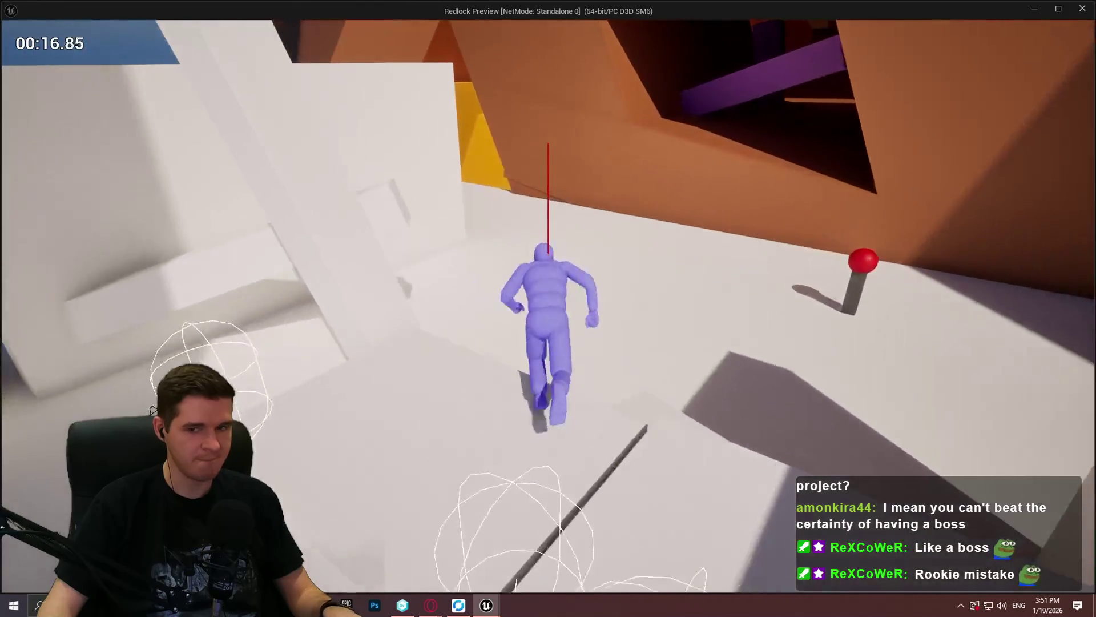
key(space)
key(space)
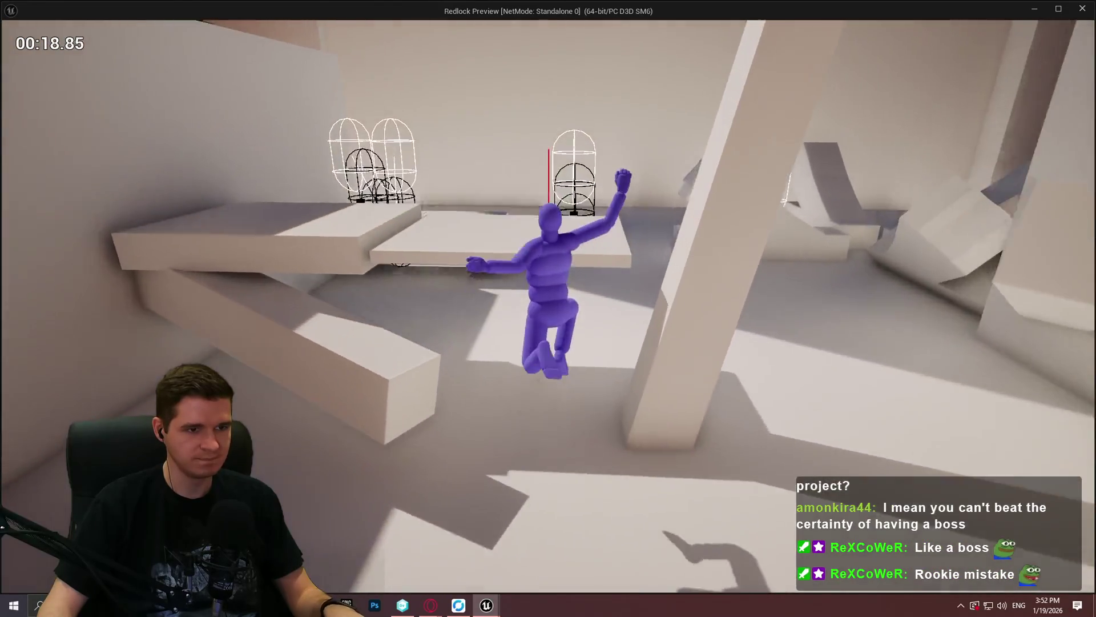
key(space)
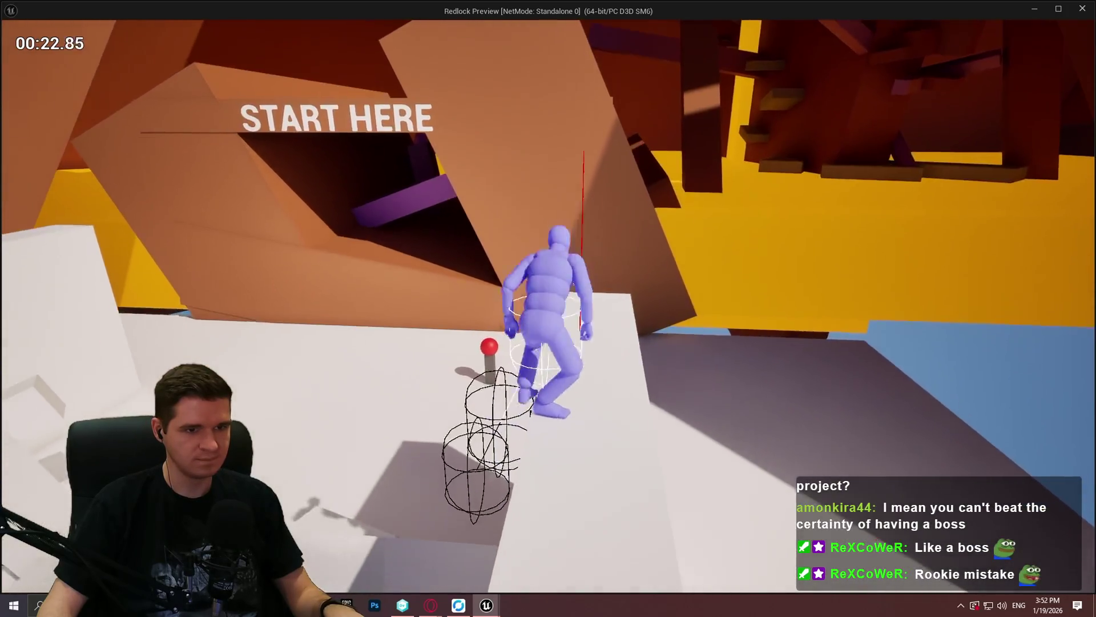
key(space)
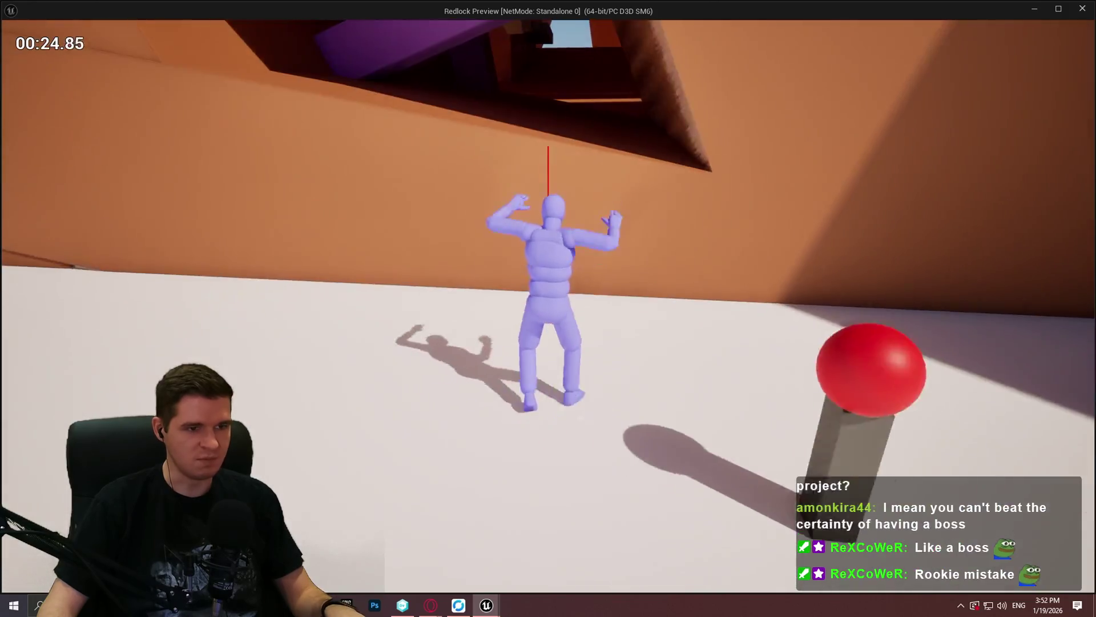
key(space)
key(w)
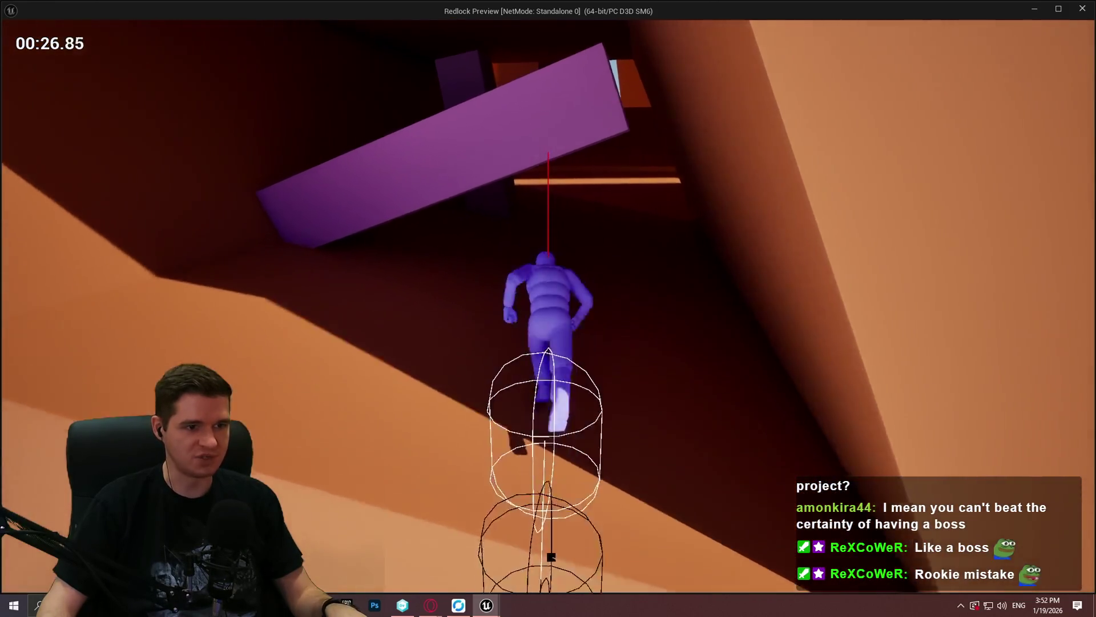
key(w)
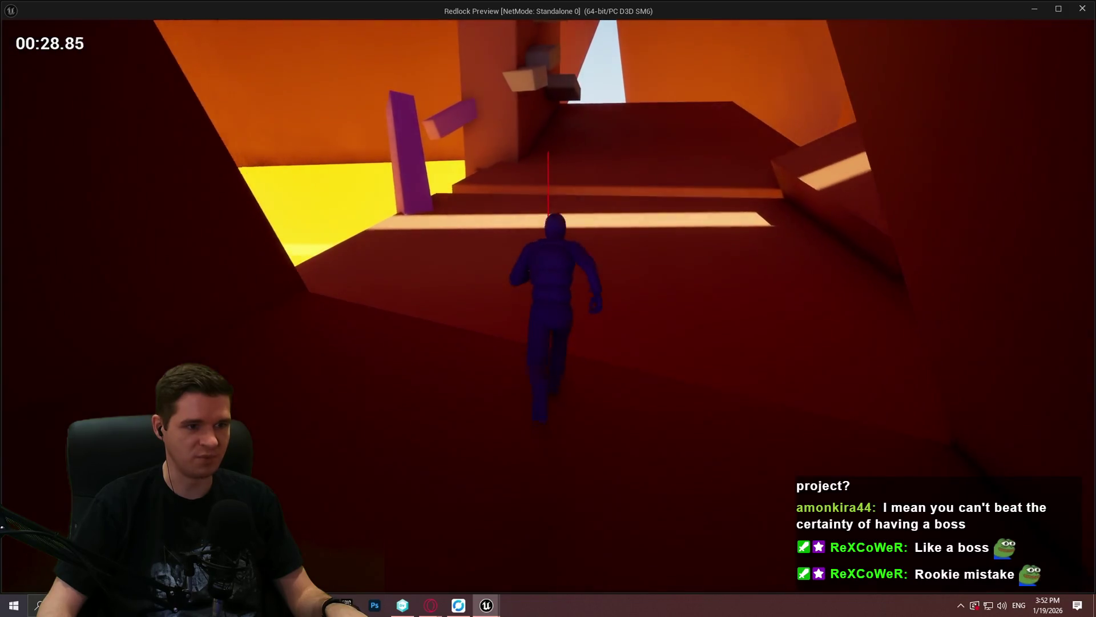
key(w)
key(space)
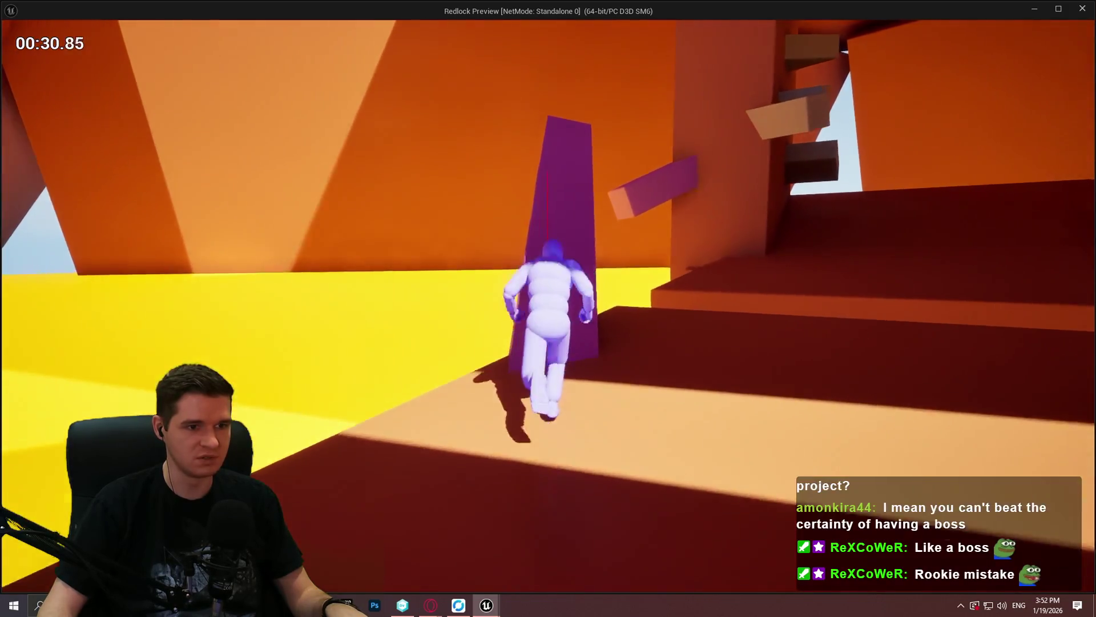
key(w)
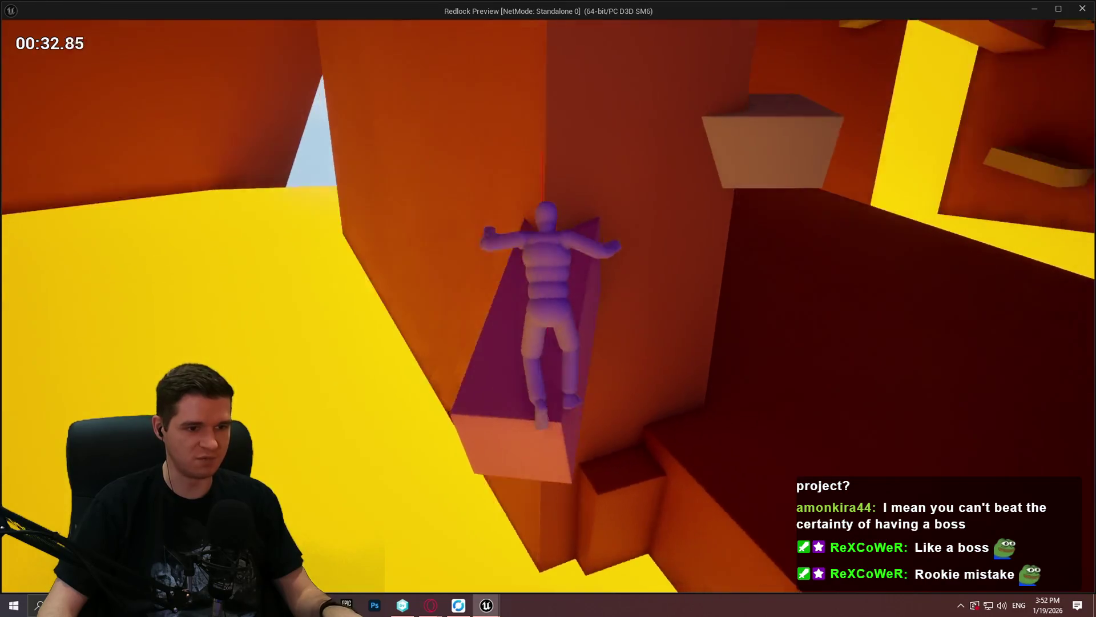
key(Escape)
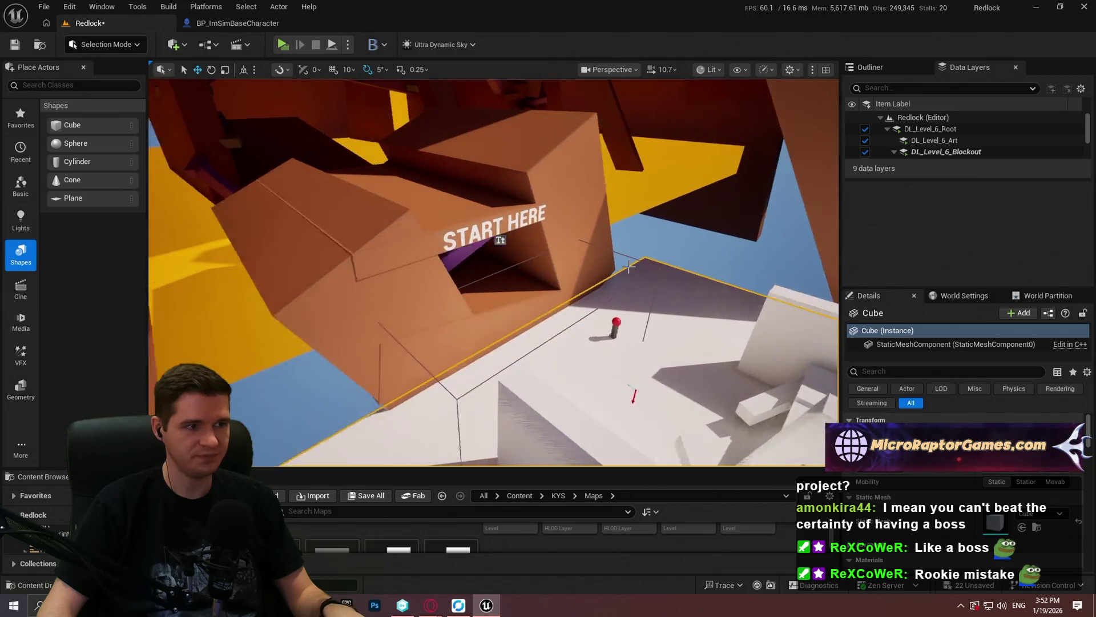
Save all unsaved level and asset changes with Save All and close the Unreal Editor
click(44, 6)
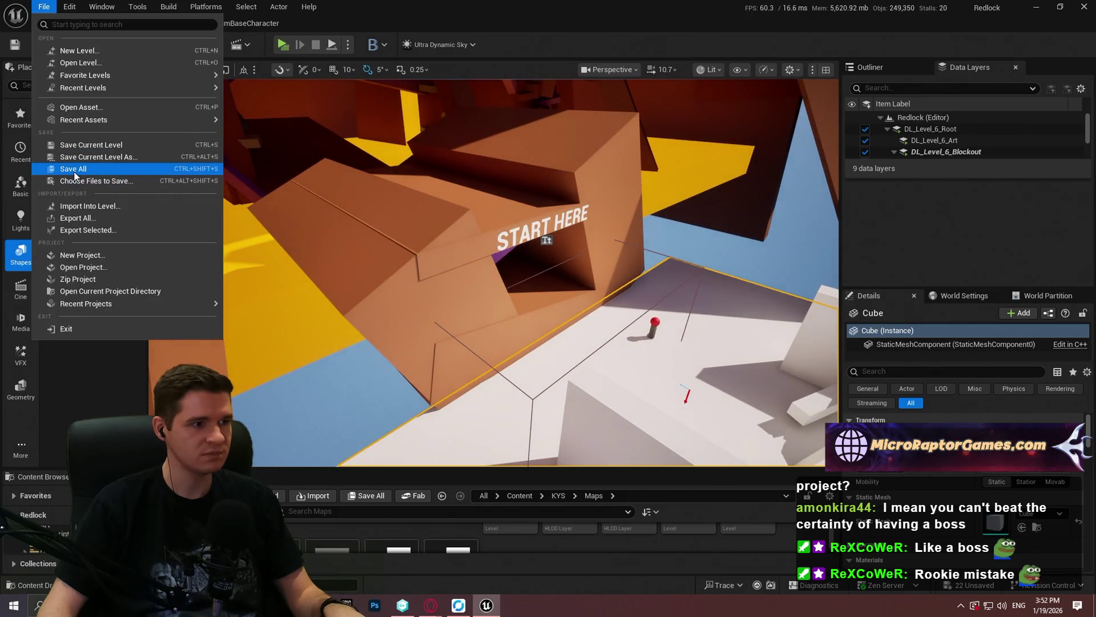
click(74, 168)
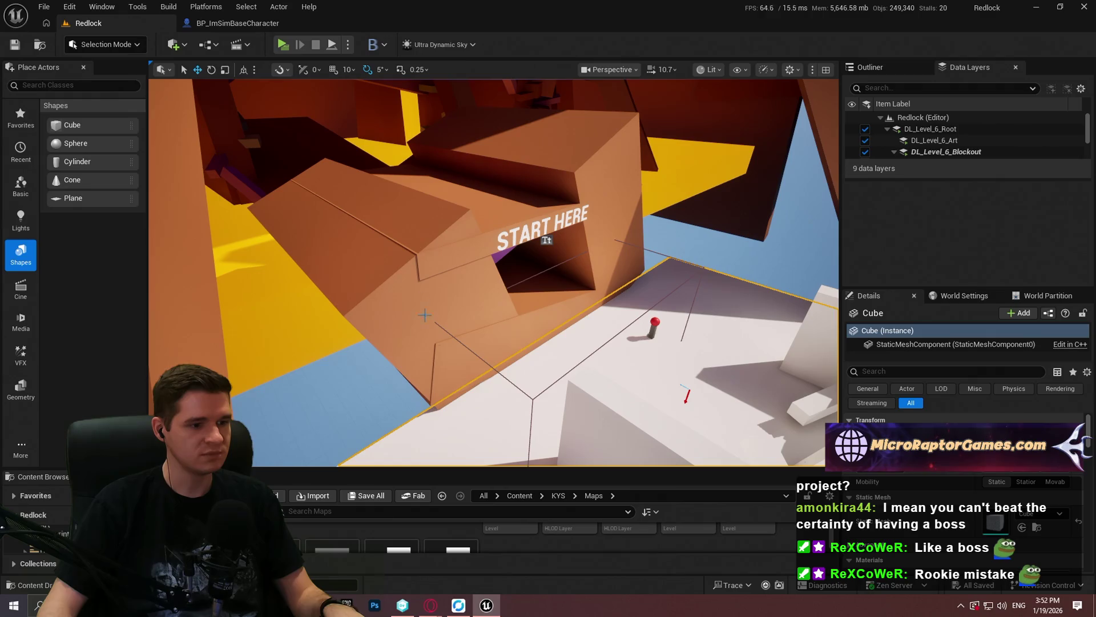
drag(599, 468, 599, 378)
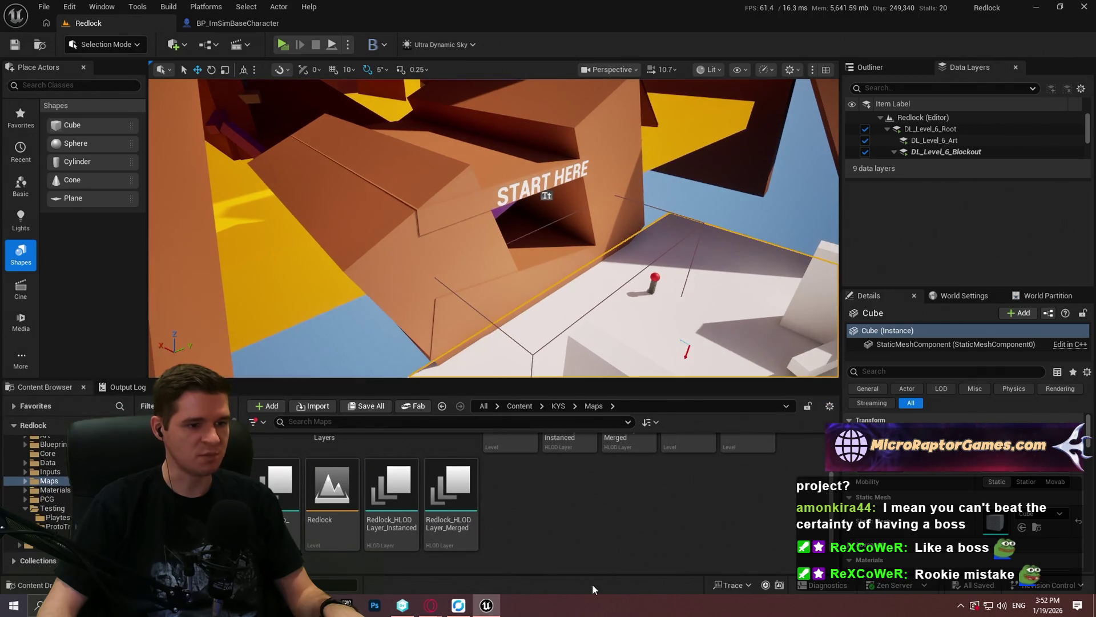
click(1085, 6)
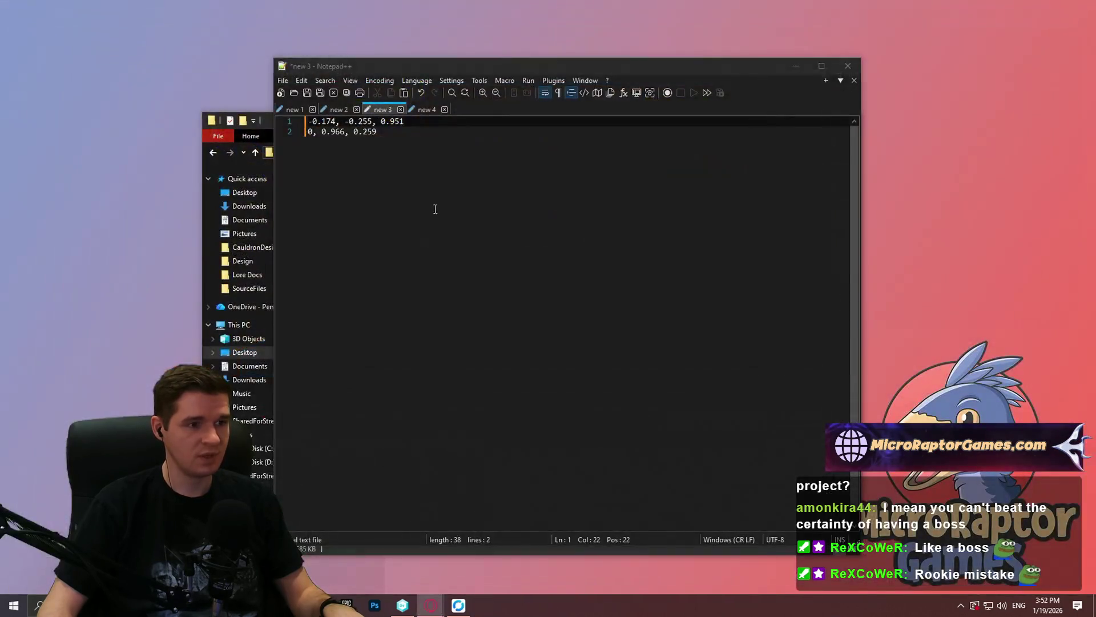
Look through the open notes, then close Notepad++ discarding all unsaved notes with 'No to All'
click(427, 111)
click(378, 111)
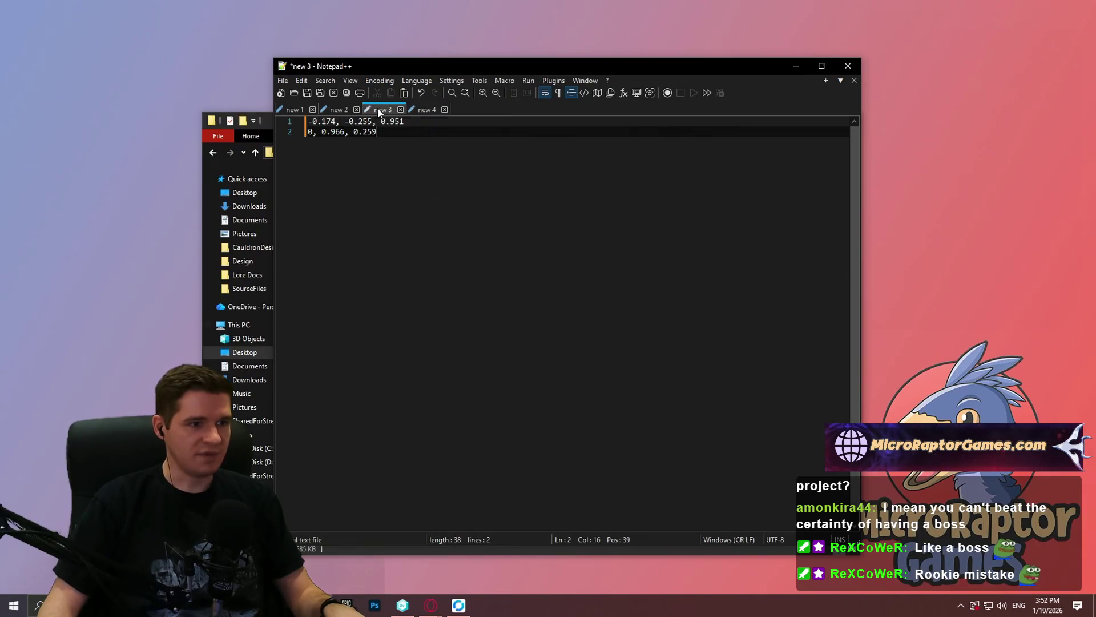
click(339, 111)
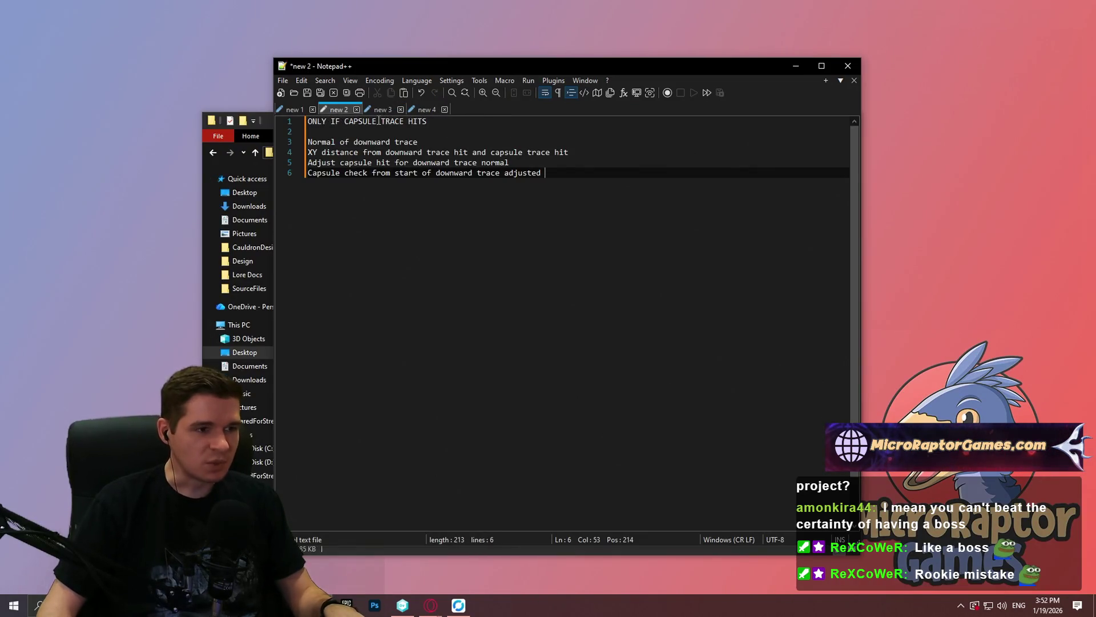
click(294, 110)
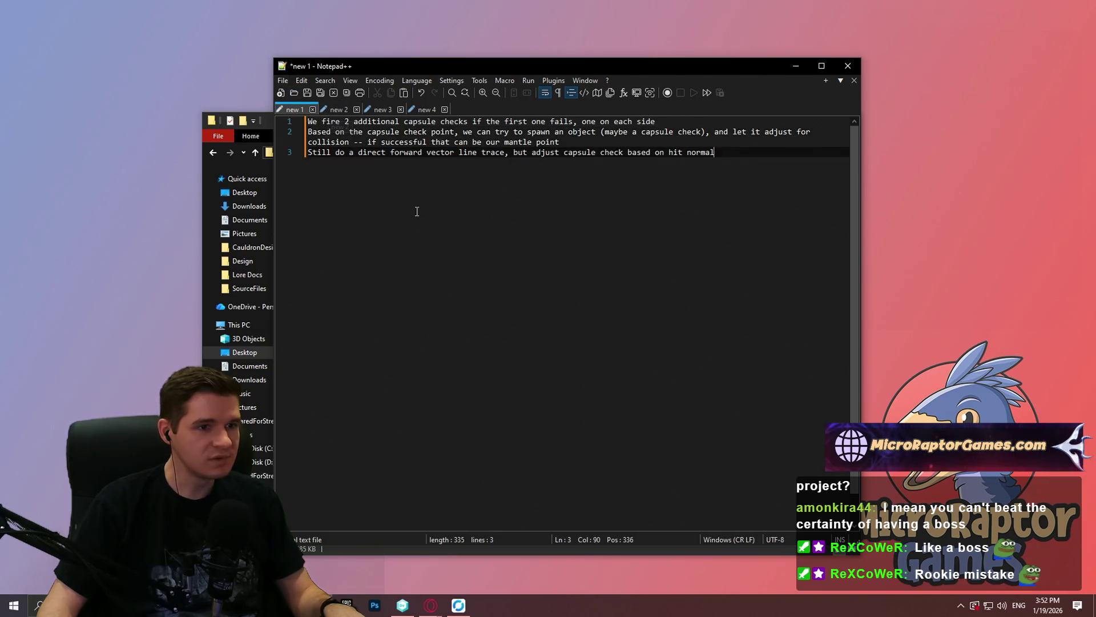
scroll(496, 179, up, 4)
key(ctrl+Tab)
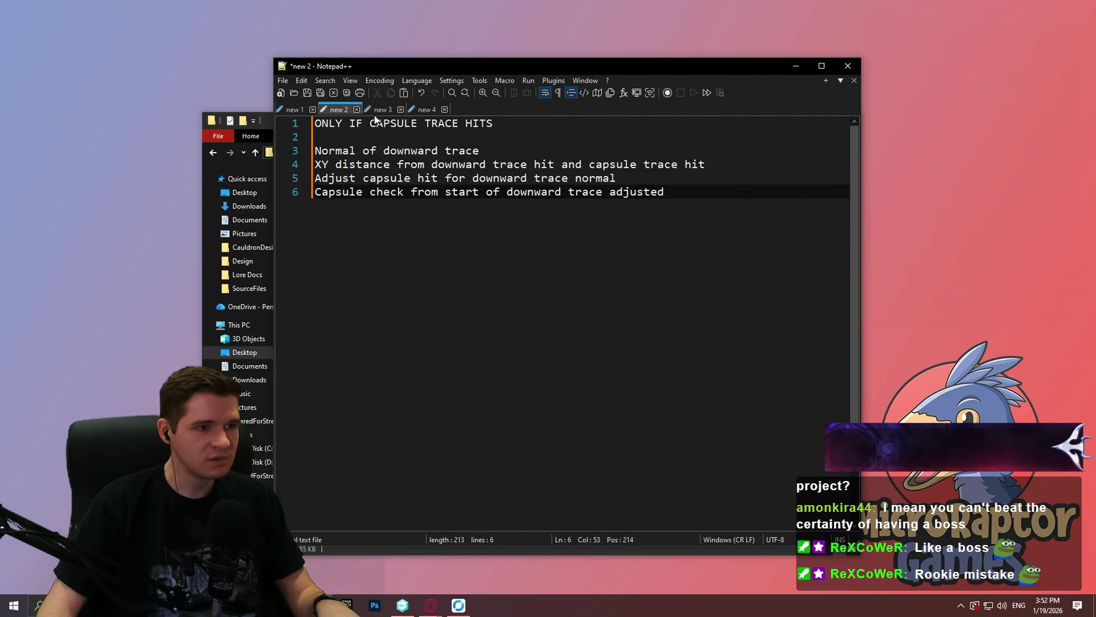
click(381, 110)
click(425, 110)
click(848, 66)
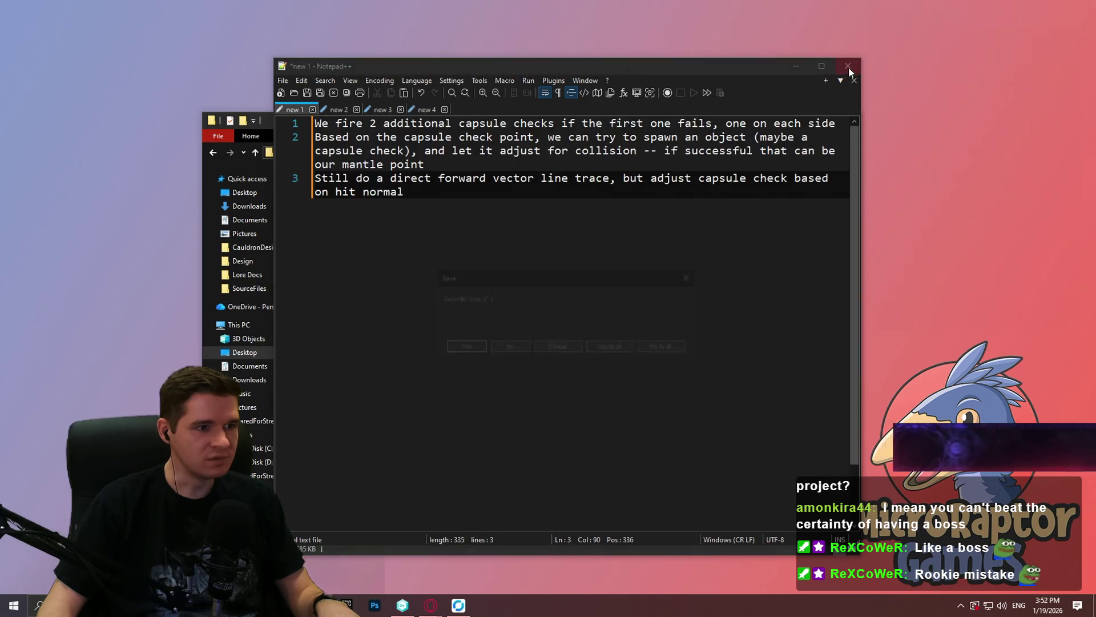
click(683, 346)
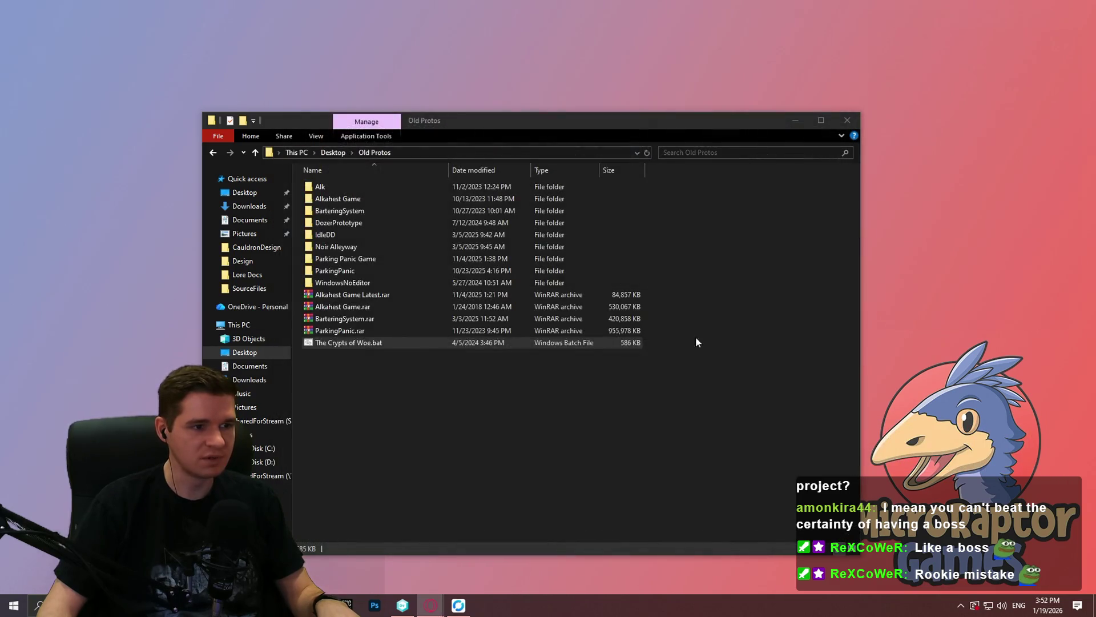
Minimize Old Protos, glance at the GitHub and capsule collision search pages, then close the browser
click(795, 123)
click(403, 605)
mouse_move(431, 605)
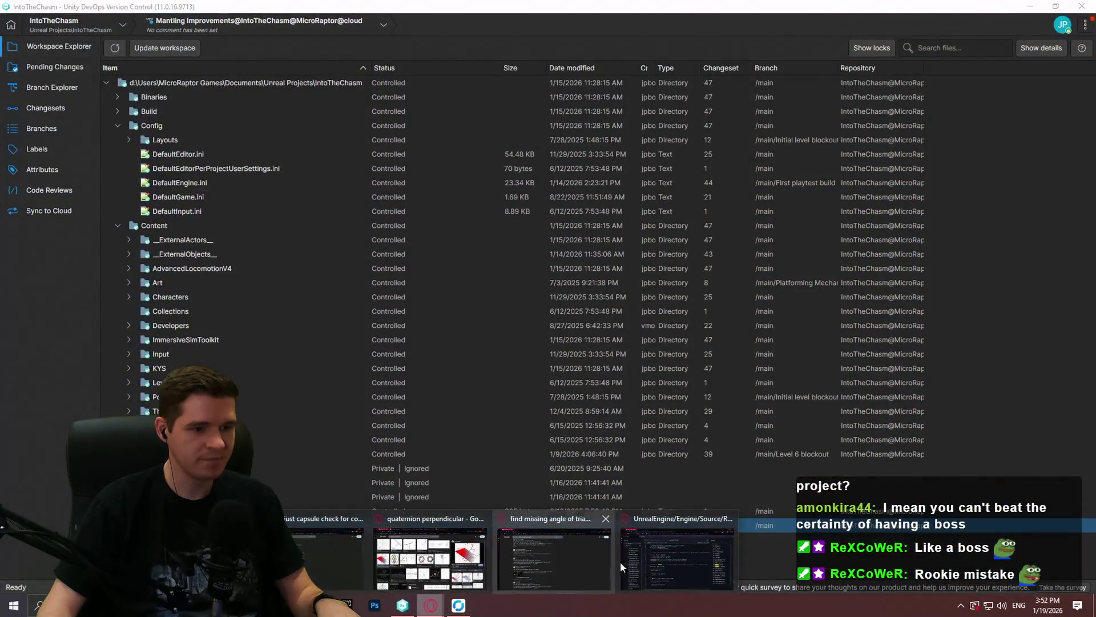
click(623, 561)
click(430, 606)
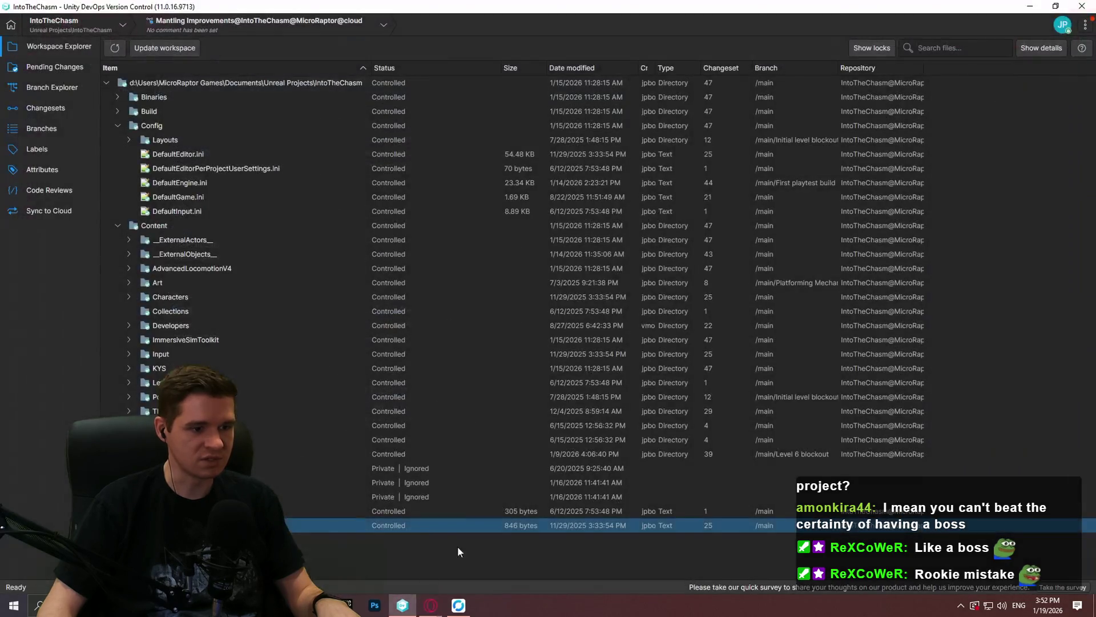
click(430, 605)
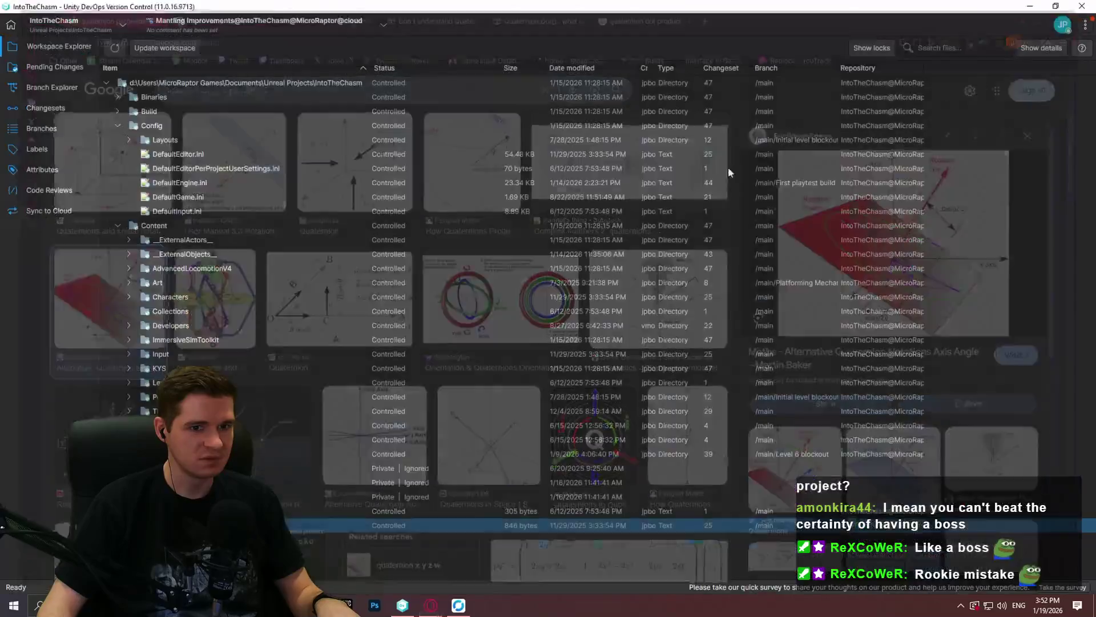
mouse_move(430, 604)
click(506, 539)
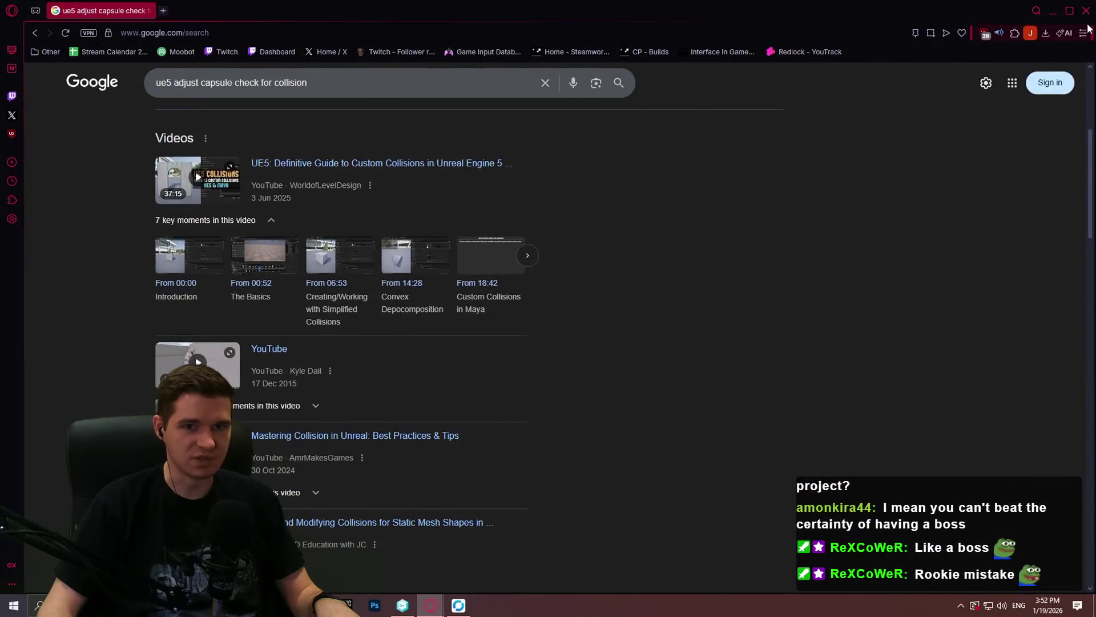
click(1087, 10)
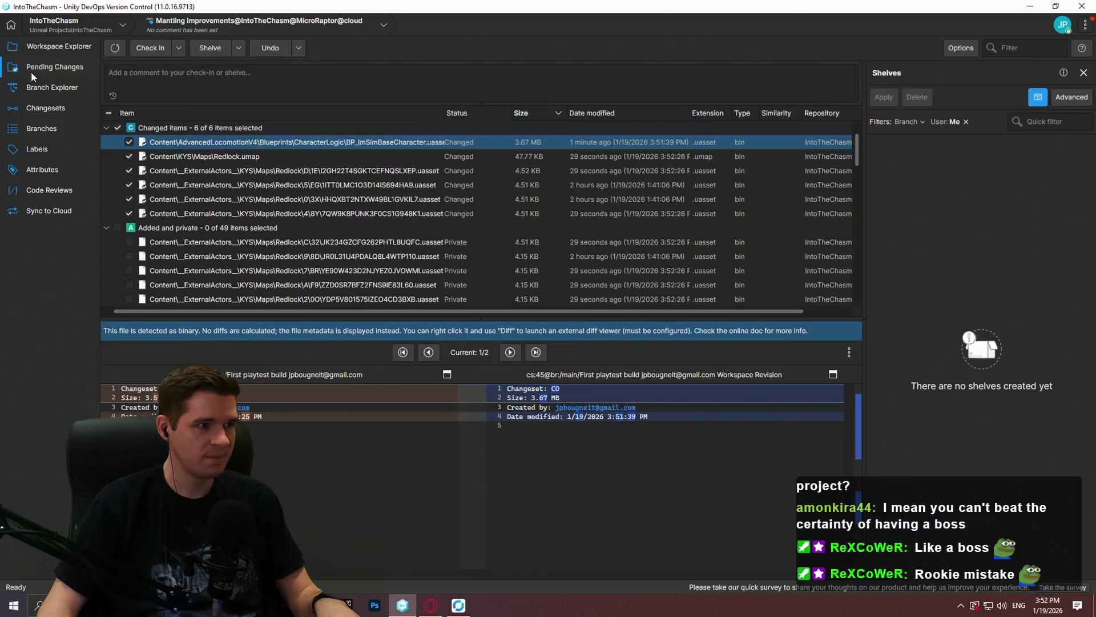
Select all pending changes and check them in with a comment on improved mantling/climbing
mouse_move(263, 316)
mouse_down()
mouse_move(262, 536)
mouse_move(263, 487)
mouse_up()
click(109, 113)
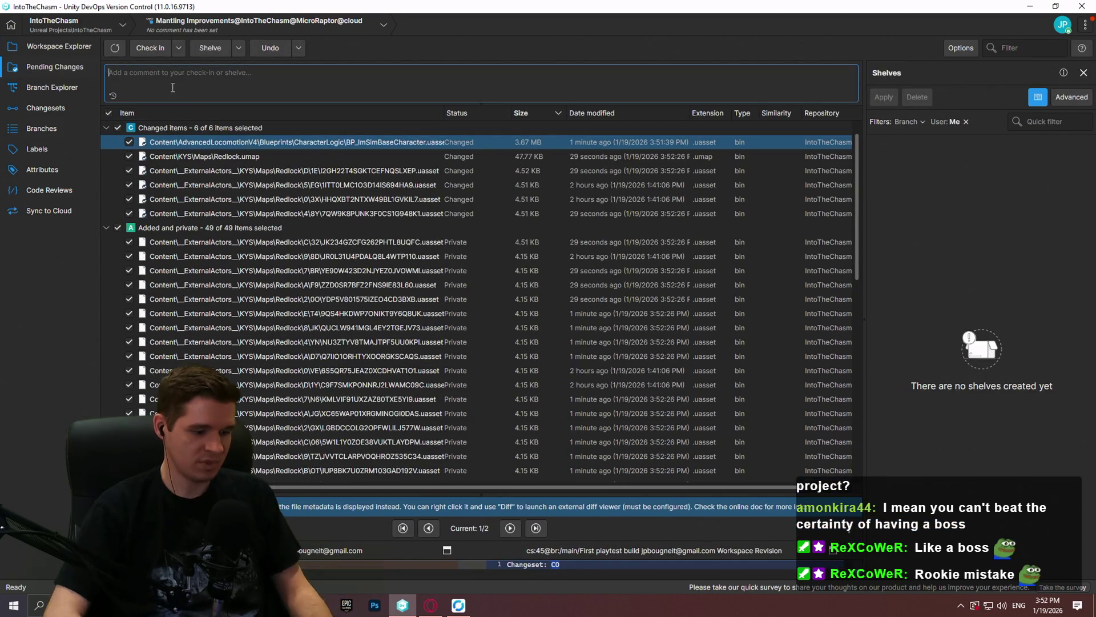
click(172, 87)
text(Improved )
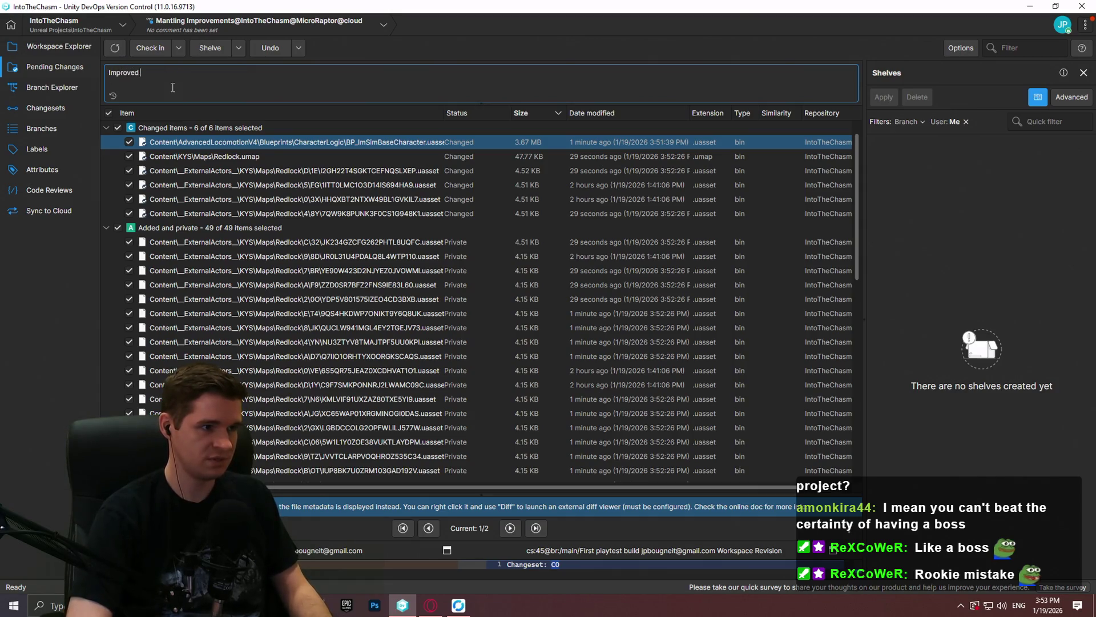
text(mantling/climbing by fixing)
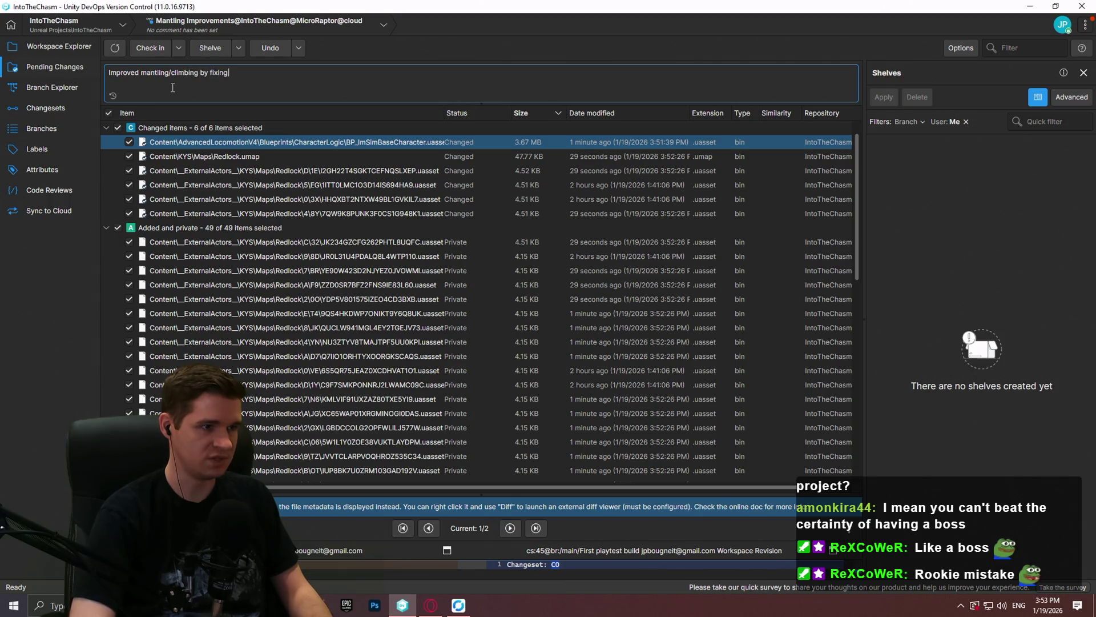
text( some issues and adding i)
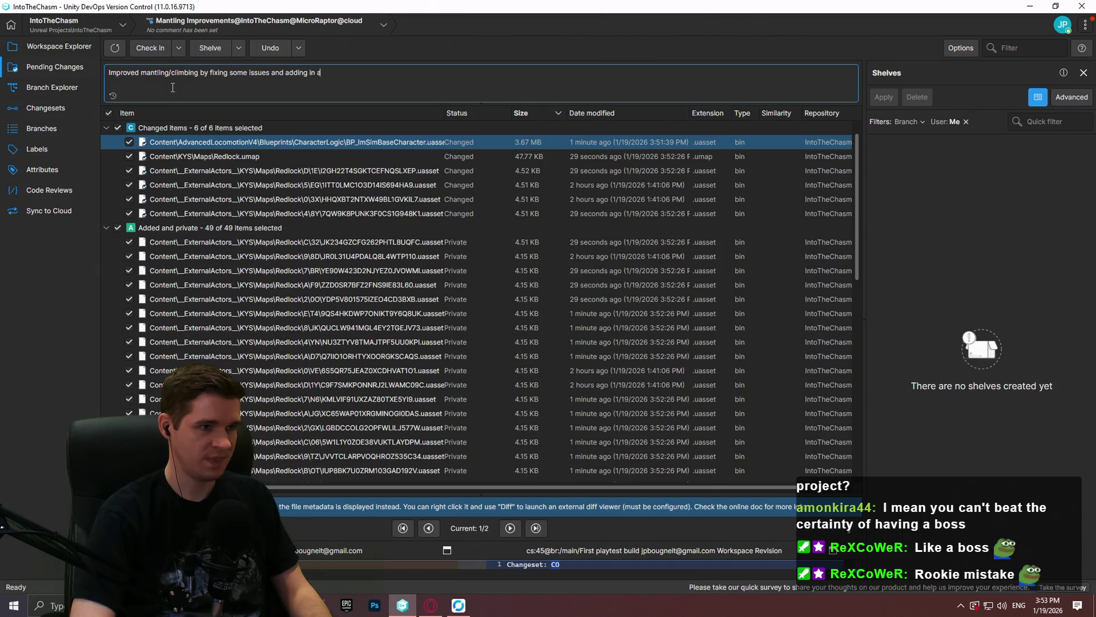
text( n additional capsule check when close to a wall)
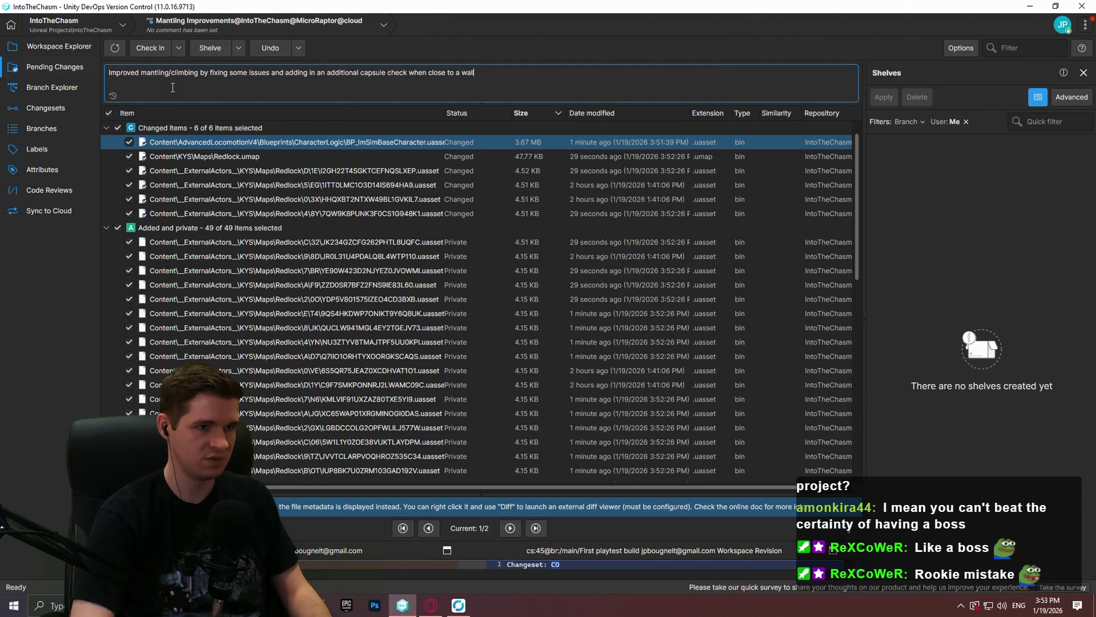
text( ; st)
text(eeds improvements and f)
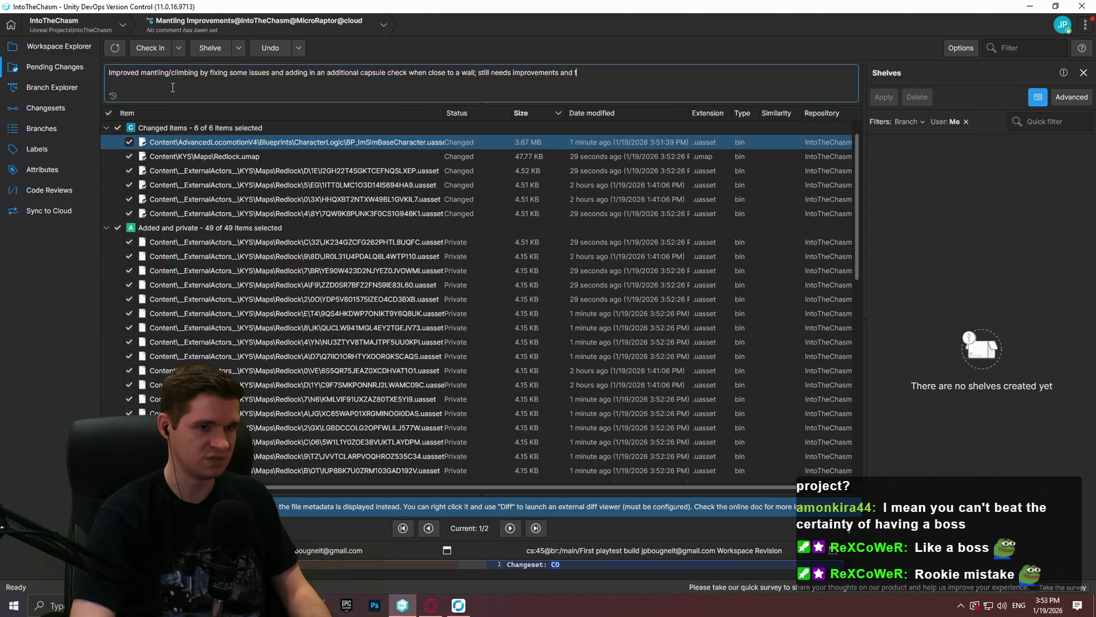
text(ixes, but already)
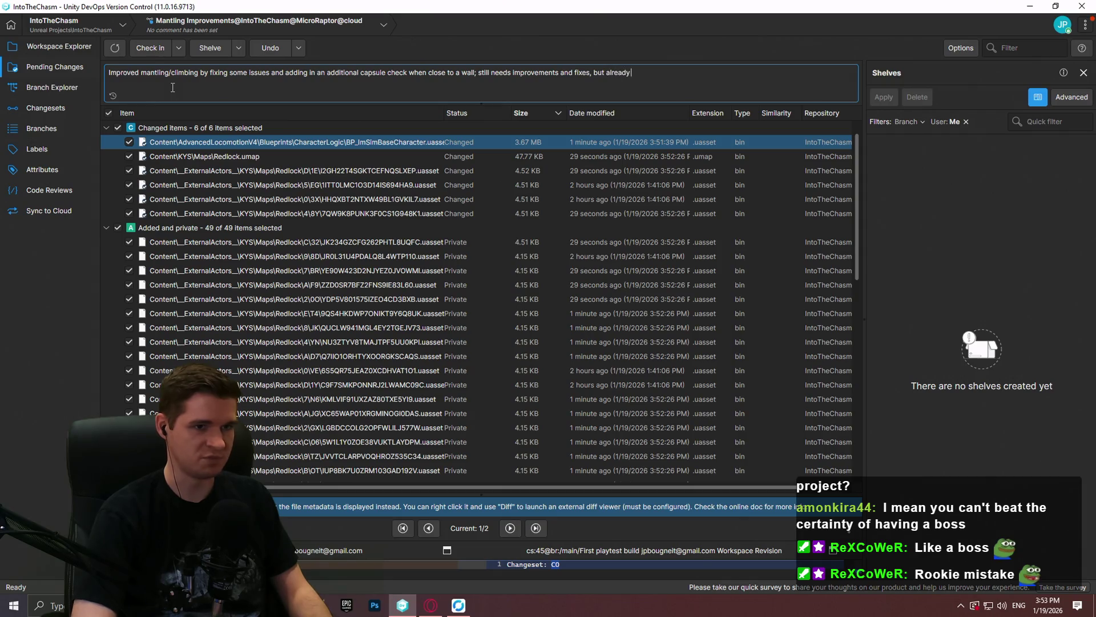
text( much better)
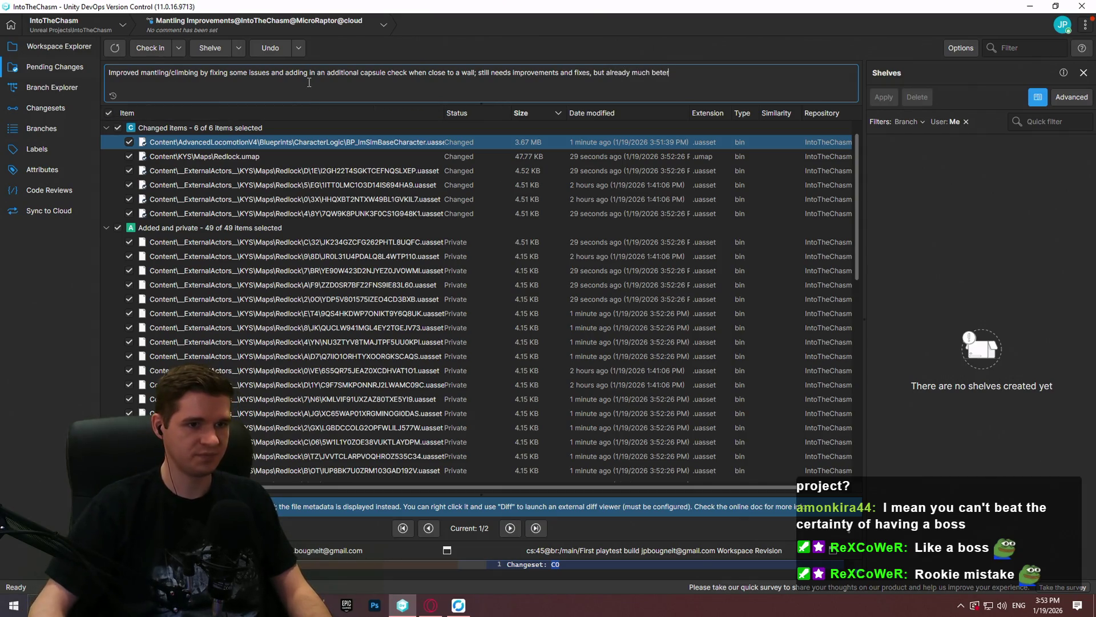
click(156, 52)
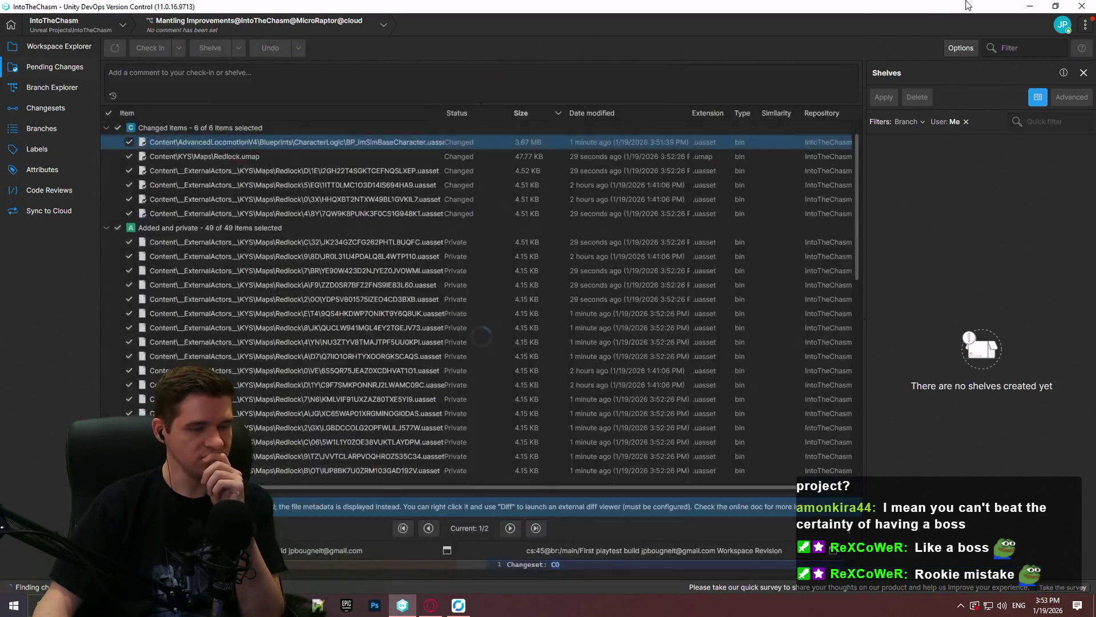
Close and relaunch the version control client, then show the workspace file tree
click(1081, 8)
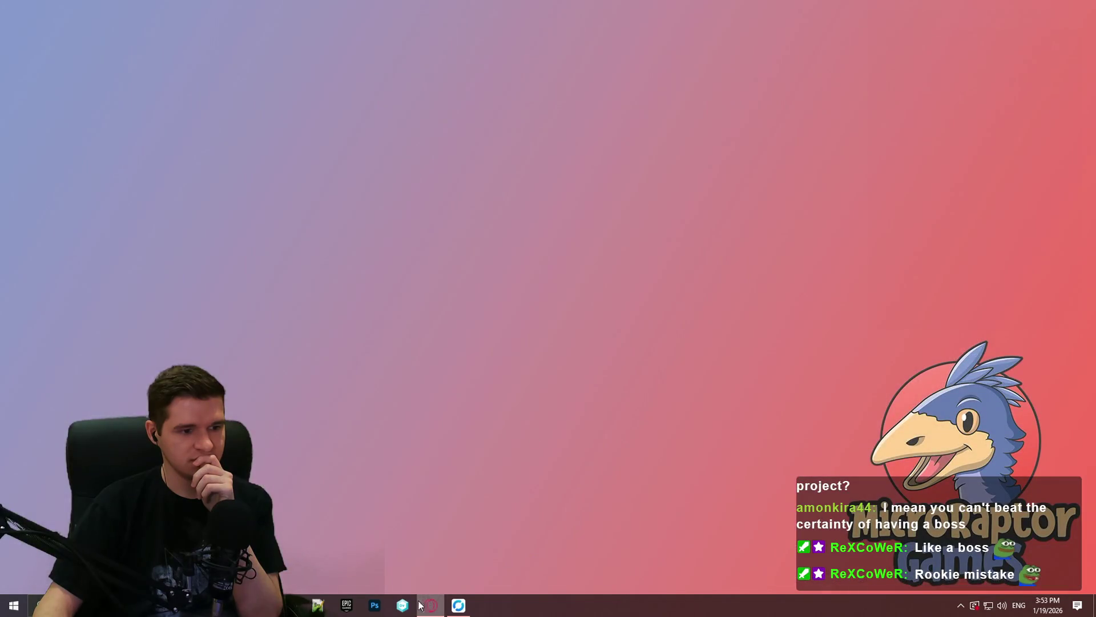
click(459, 605)
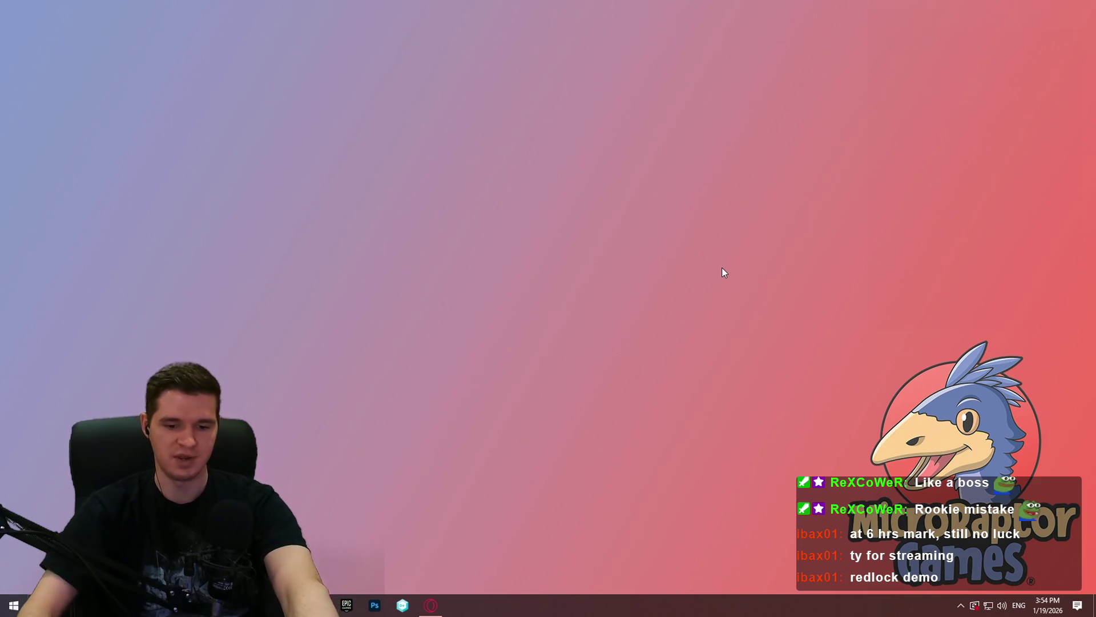
click(404, 606)
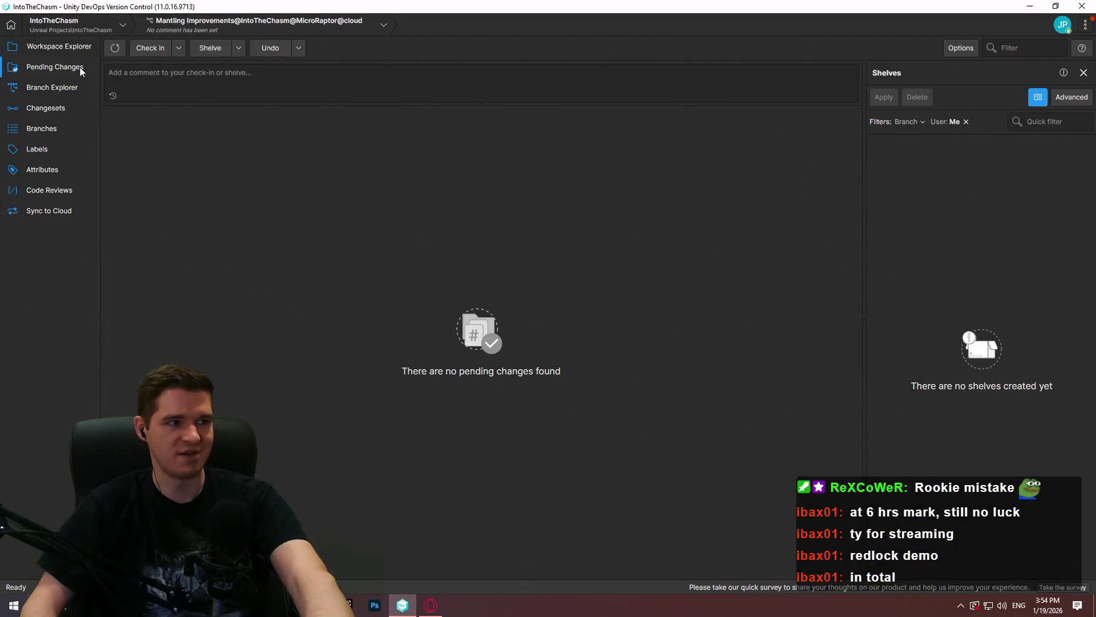
click(63, 47)
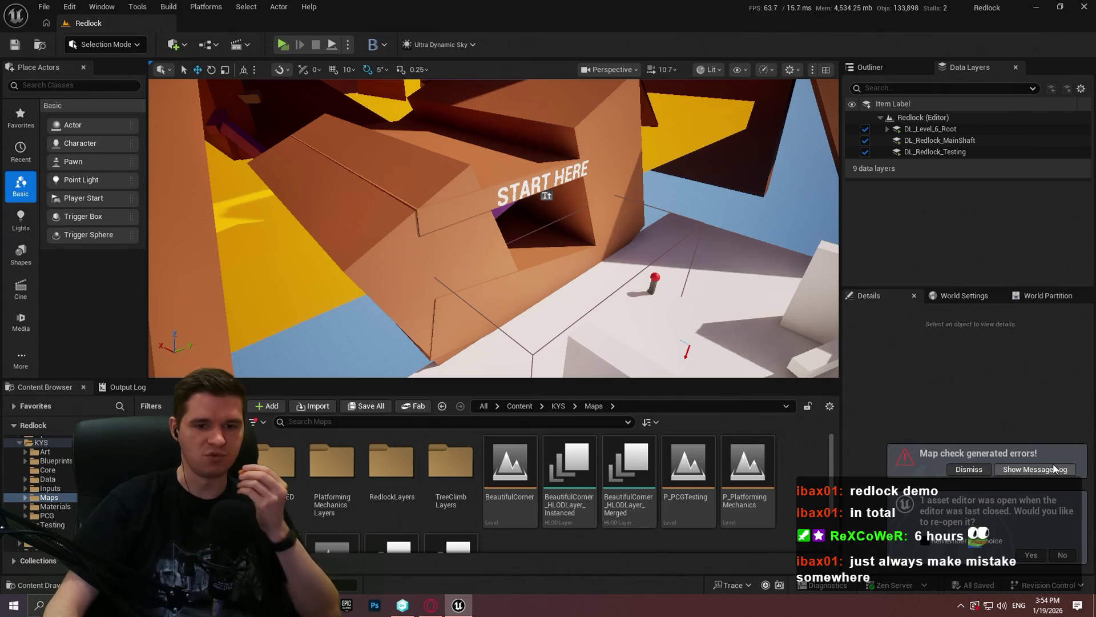
Fly the full-screen viewport camera through Redlock into the grey room with the orange floor
drag(830, 323, 830, 323)
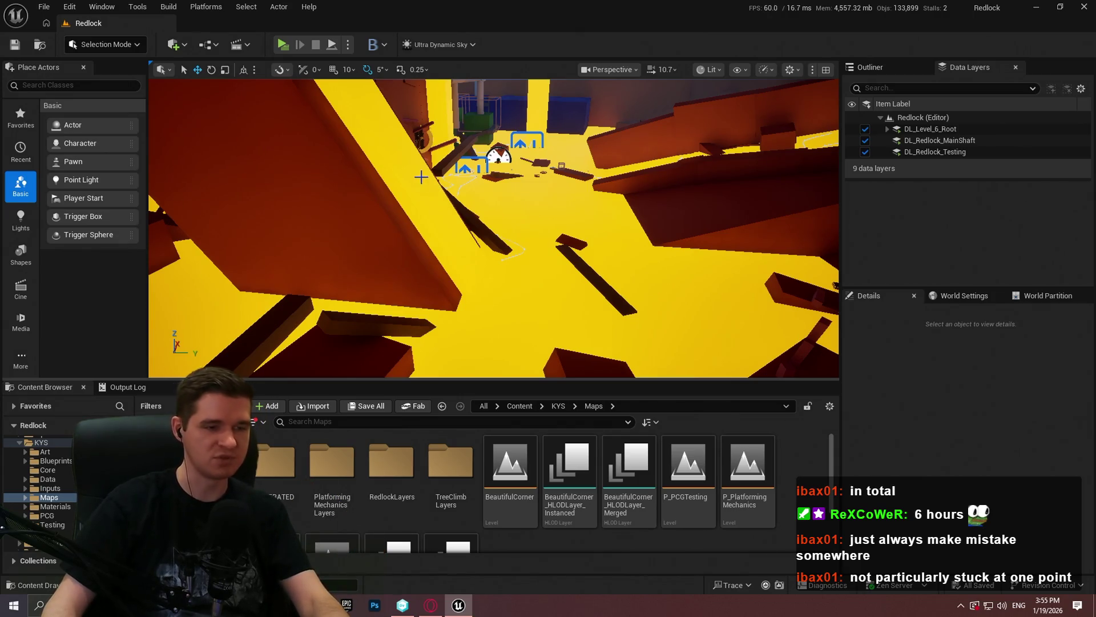
drag(421, 177, 421, 177)
key(F11)
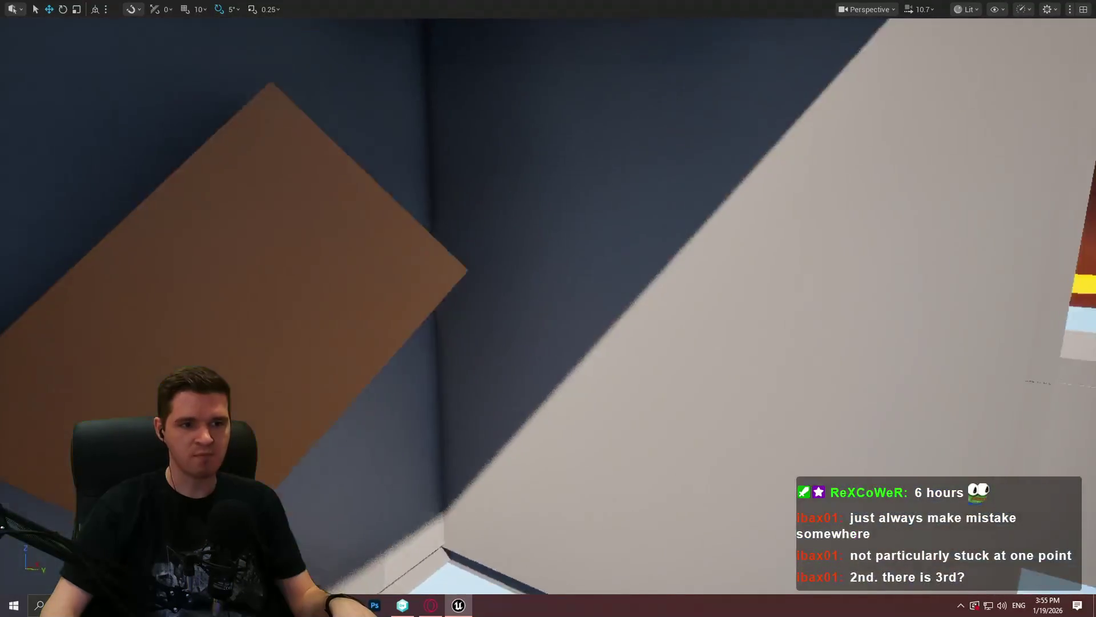
drag(427, 447, 427, 447)
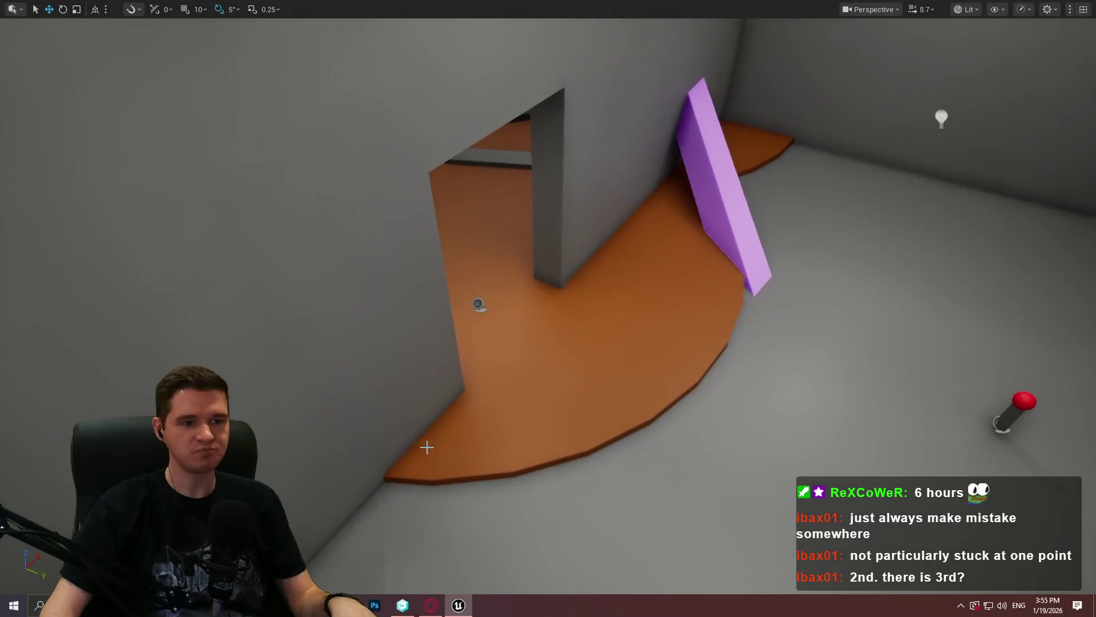
right_click(721, 483)
Play from this spot, dismiss the welcome message, and jump the character into the room
click(792, 467)
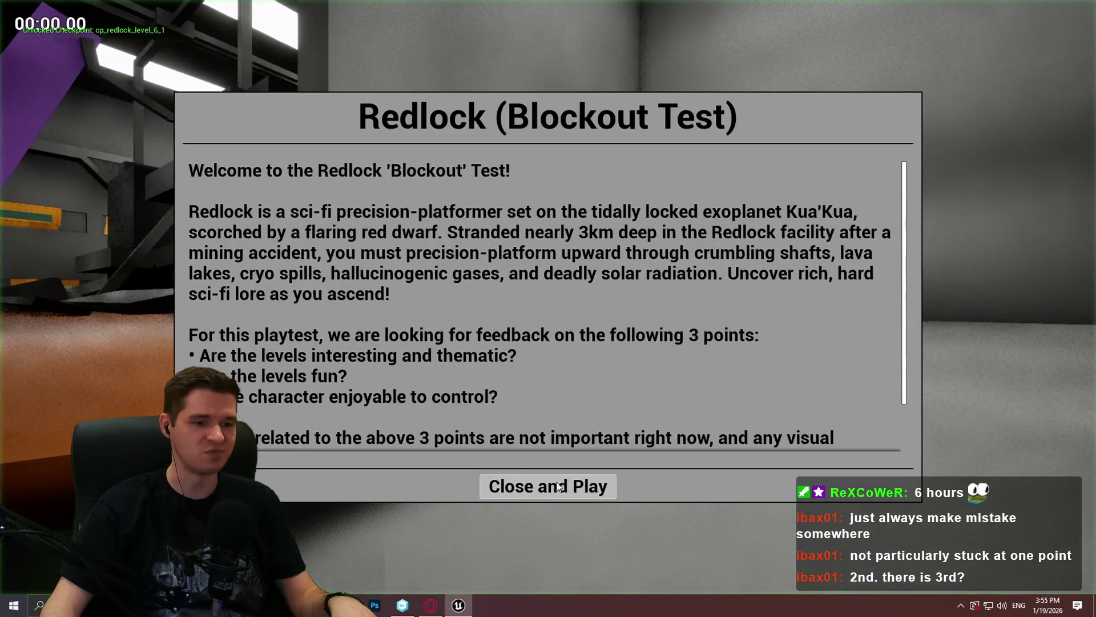
click(548, 481)
key(w)
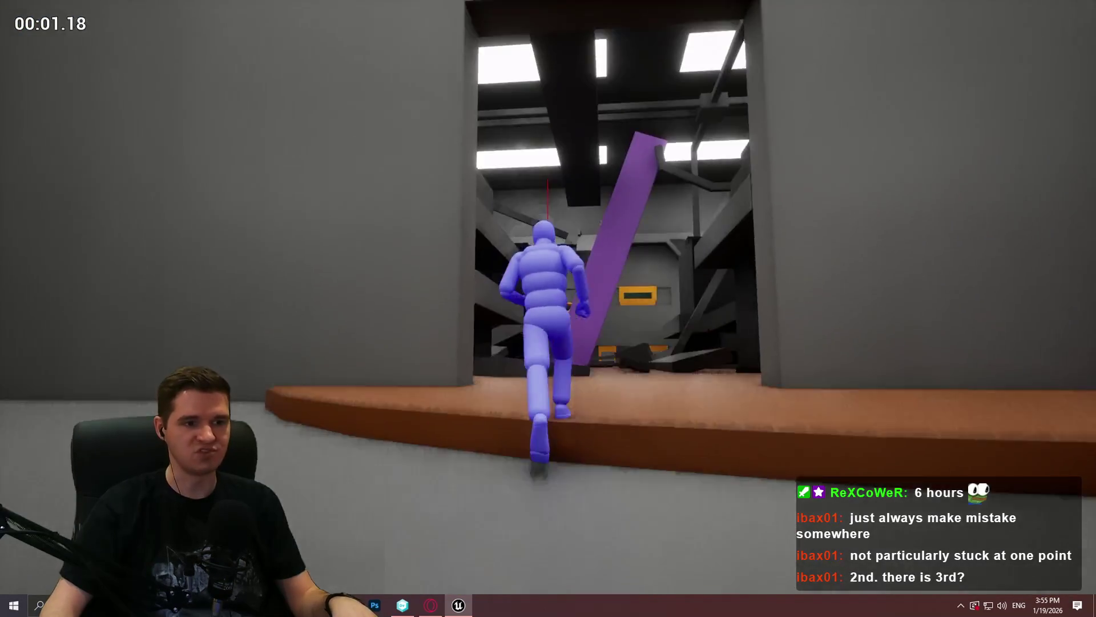
key(space)
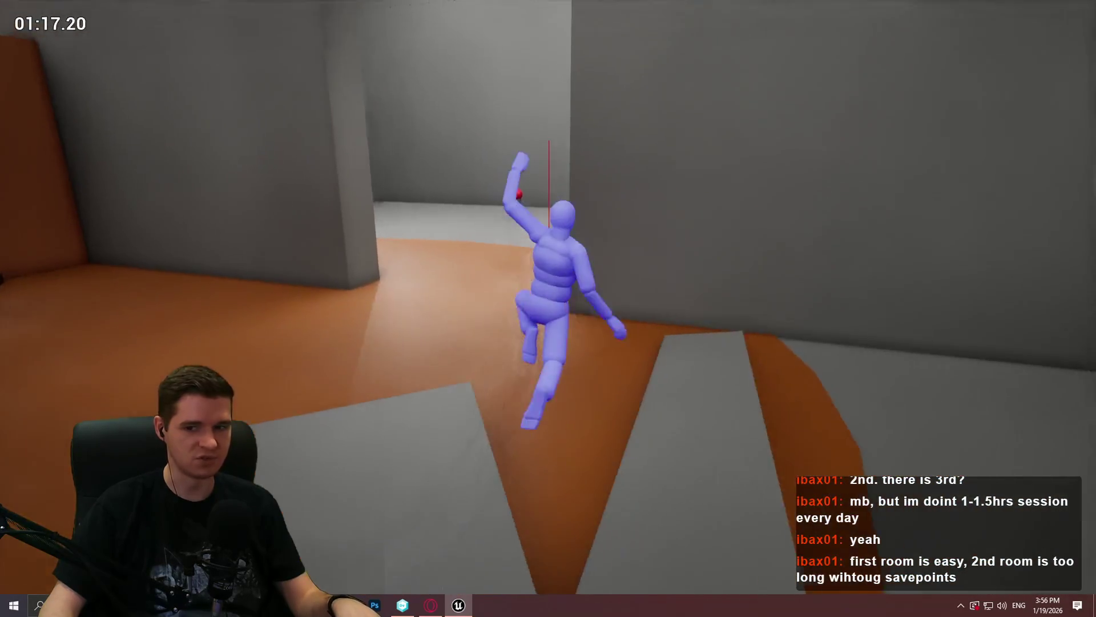
Run up the pink ramp and down the corridor, leap at the doorway to test mantling, then stop play
key(w)
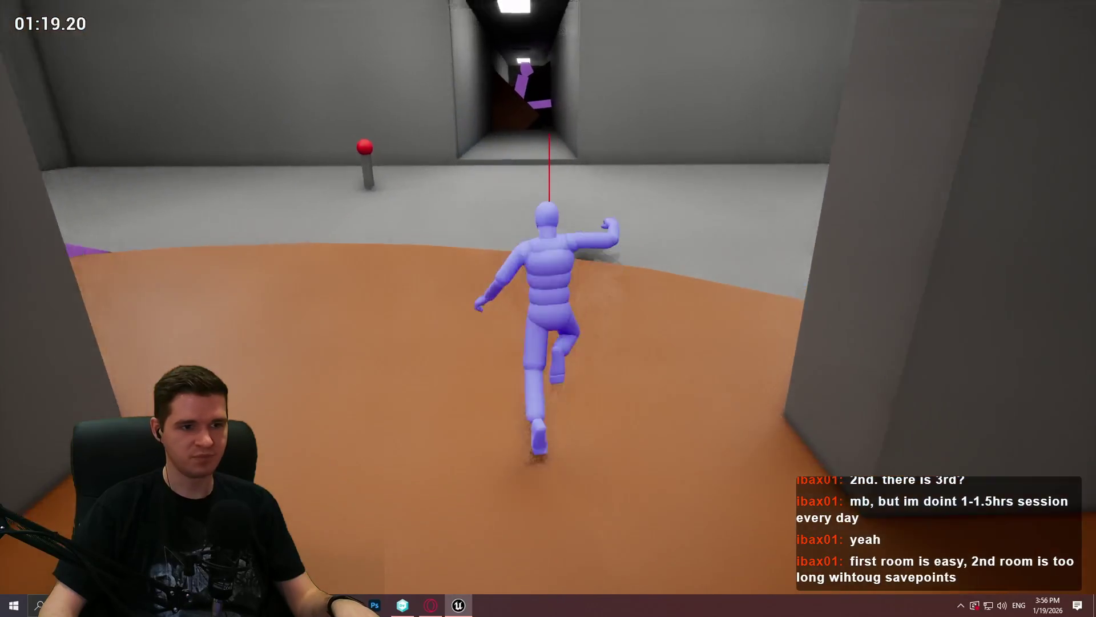
key(w)
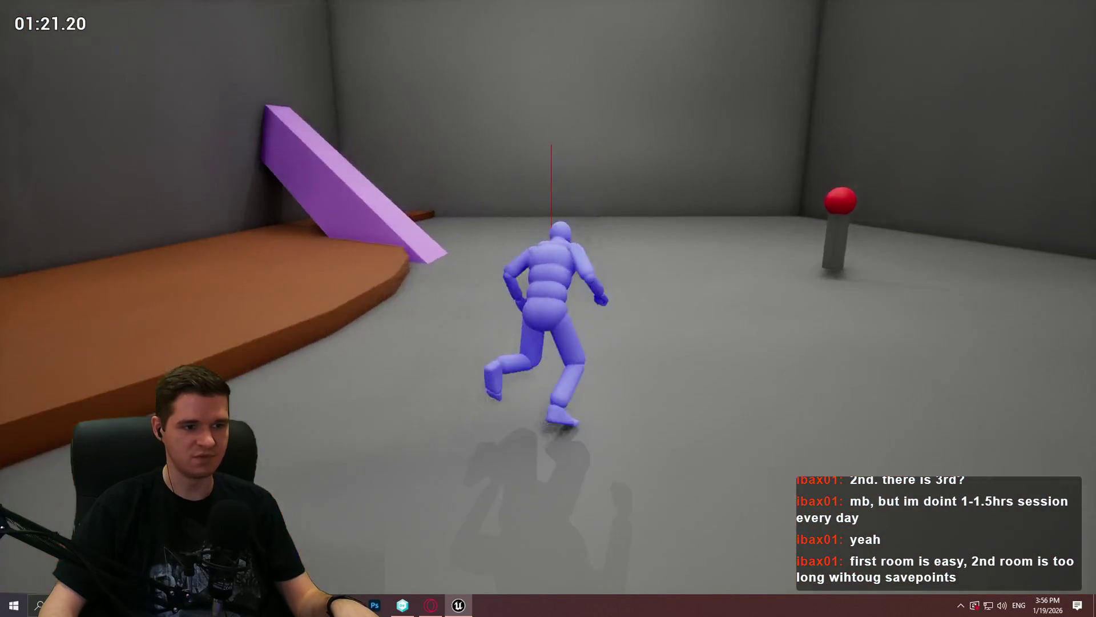
key(w)
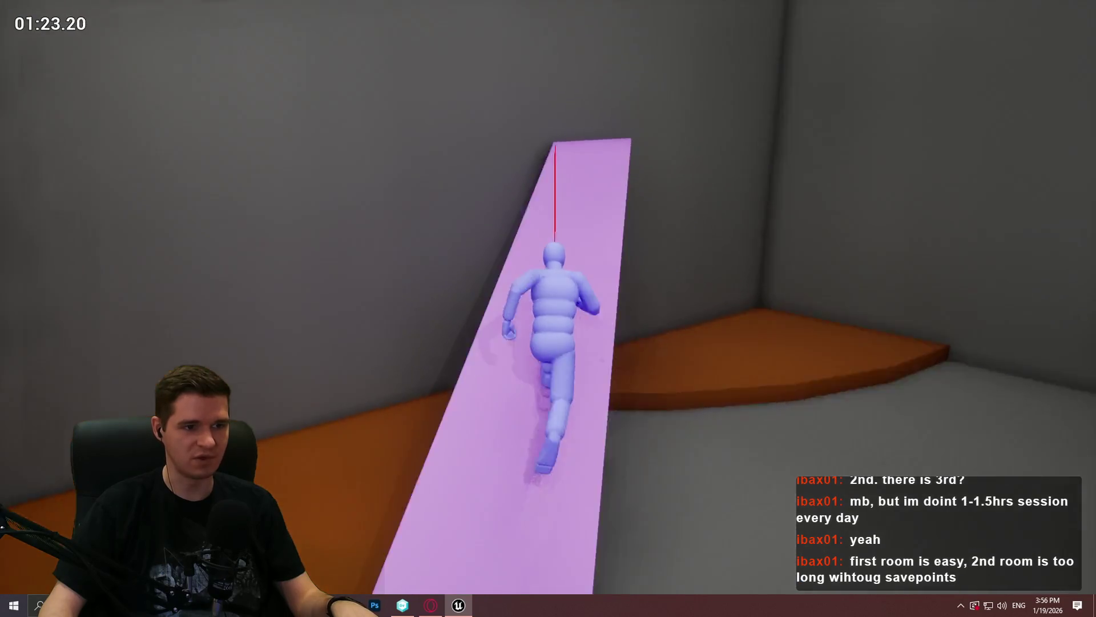
key(space)
key(w)
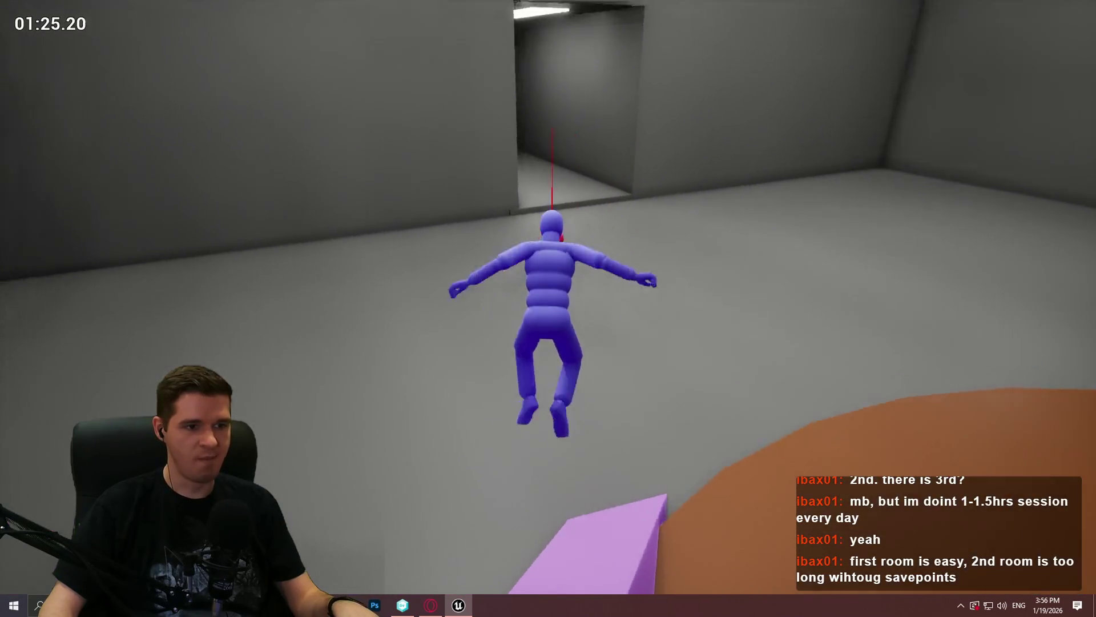
key(w)
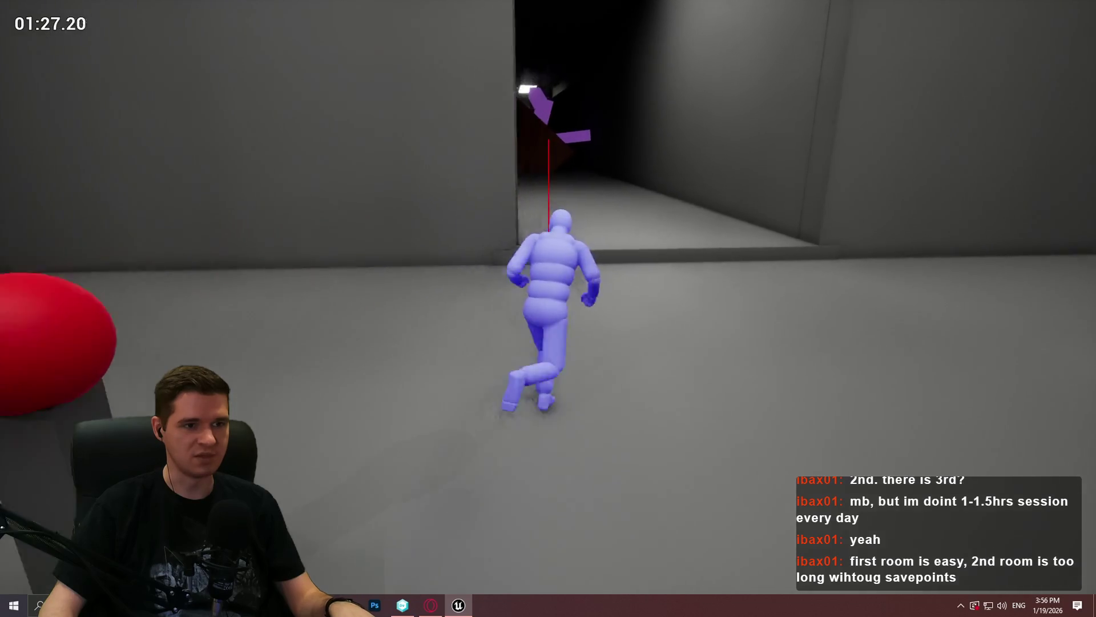
key(space)
key(w)
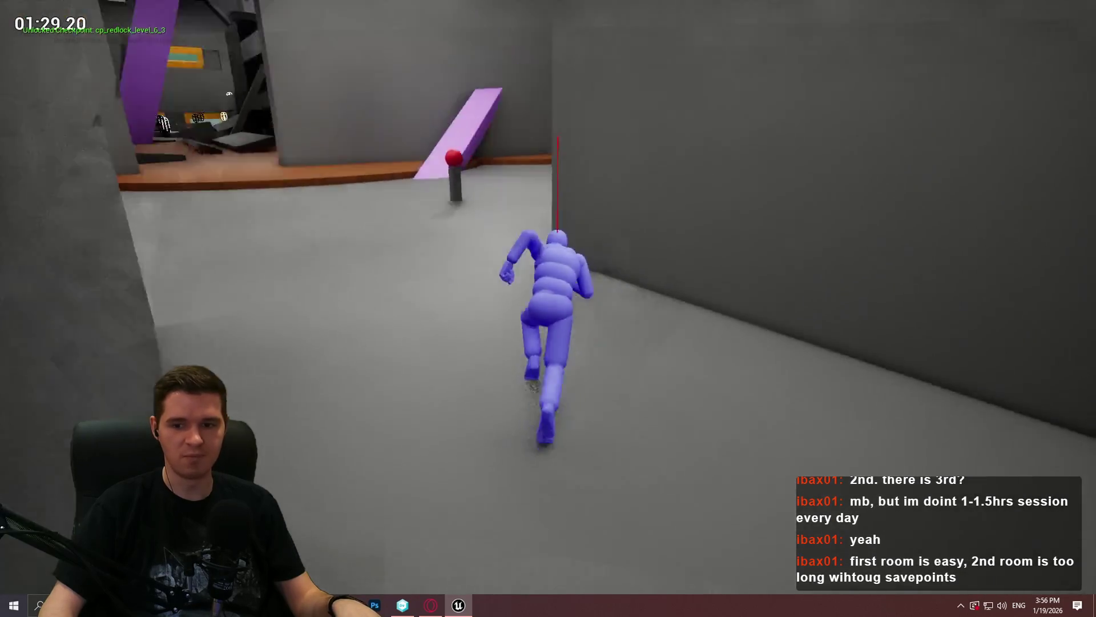
key(space)
key(Escape)
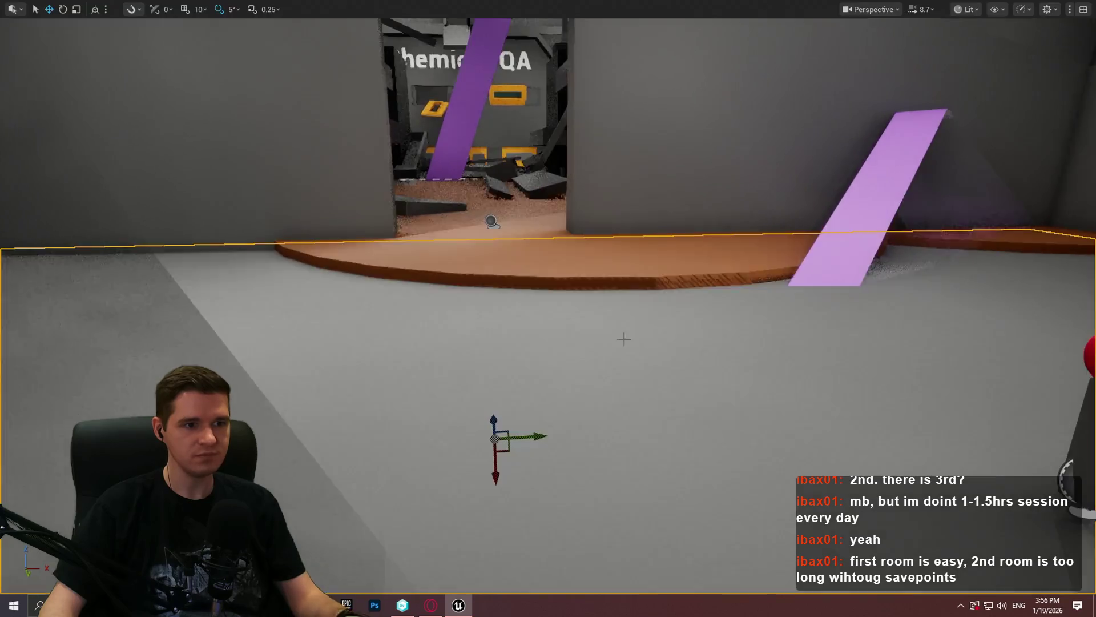
Restore the editor layout and open BP_ImSimBaseCharacter from AdvancedLocomotionV4/Blueprints/CharacterLogic
key(F11)
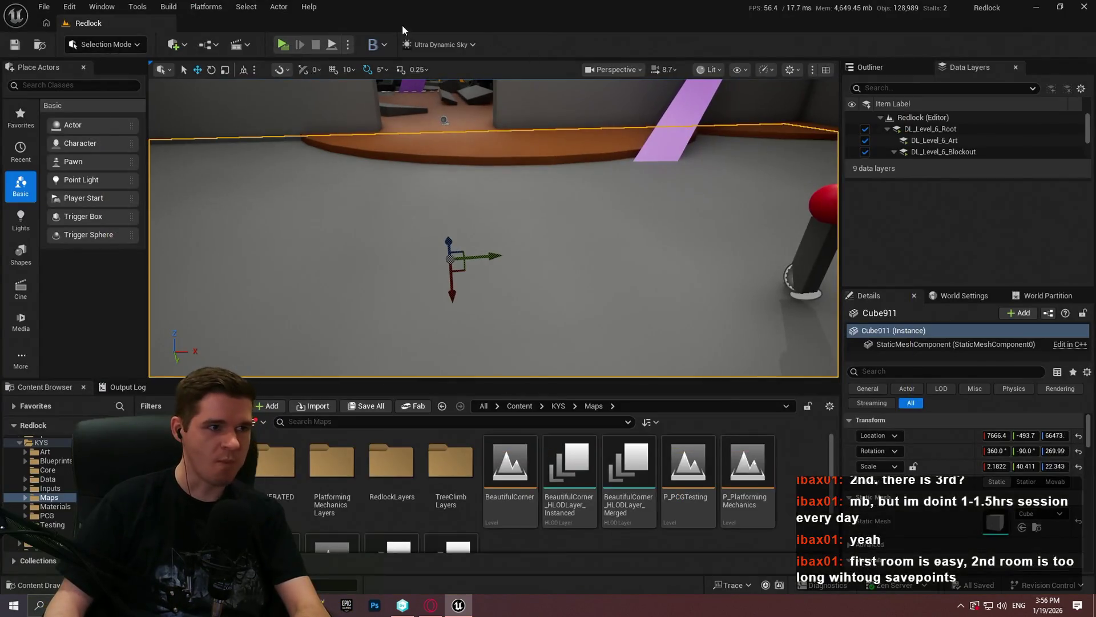
click(532, 410)
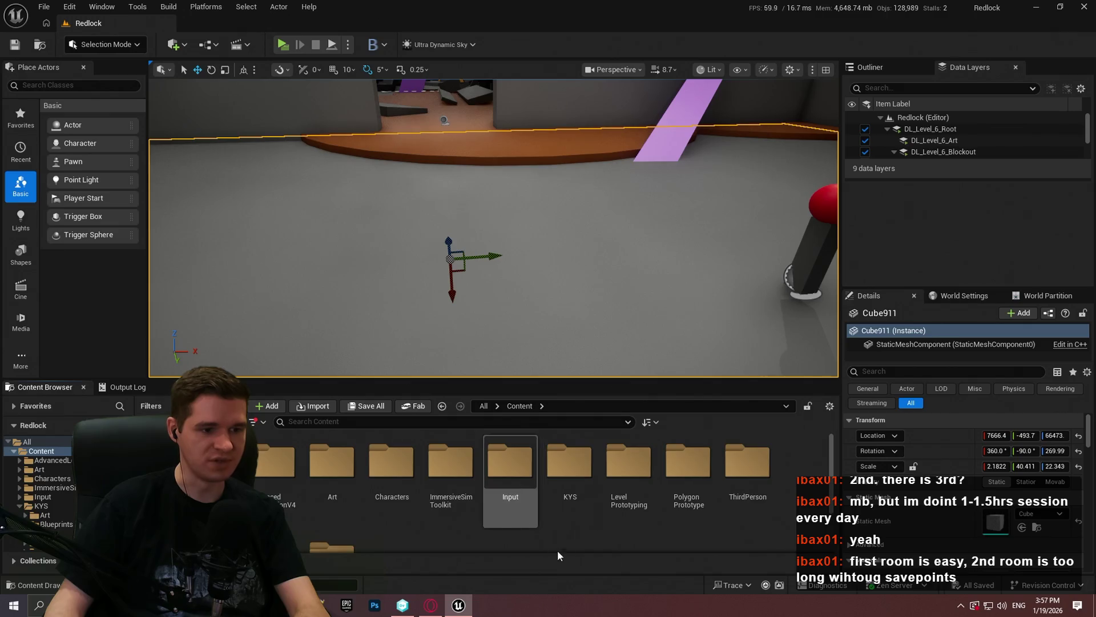
double_click(283, 462)
double_click(388, 476)
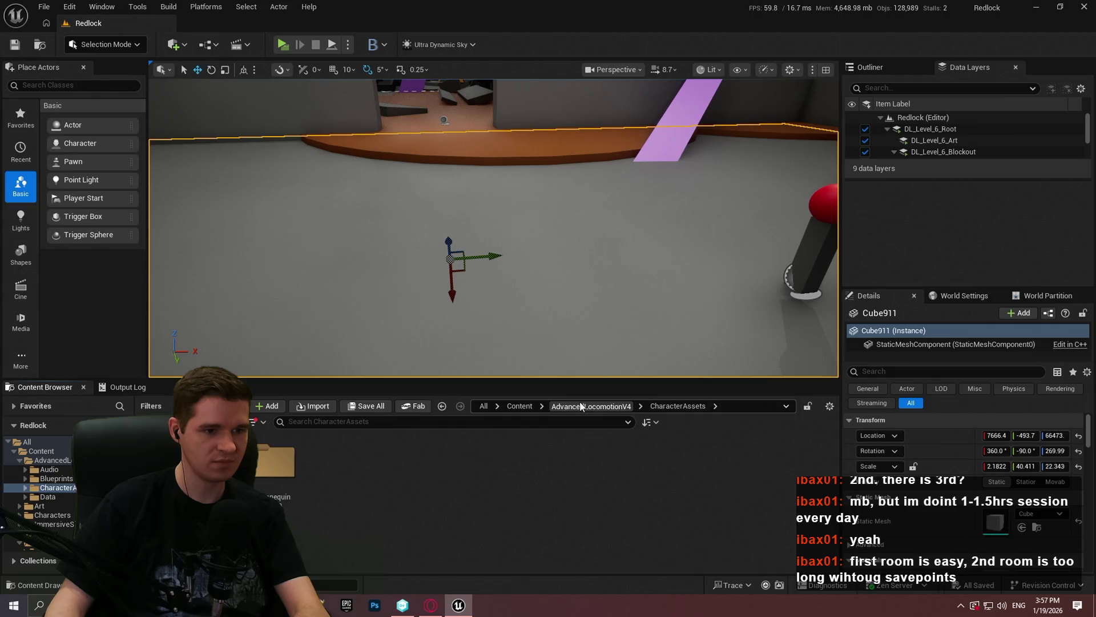
click(580, 406)
double_click(333, 460)
double_click(452, 459)
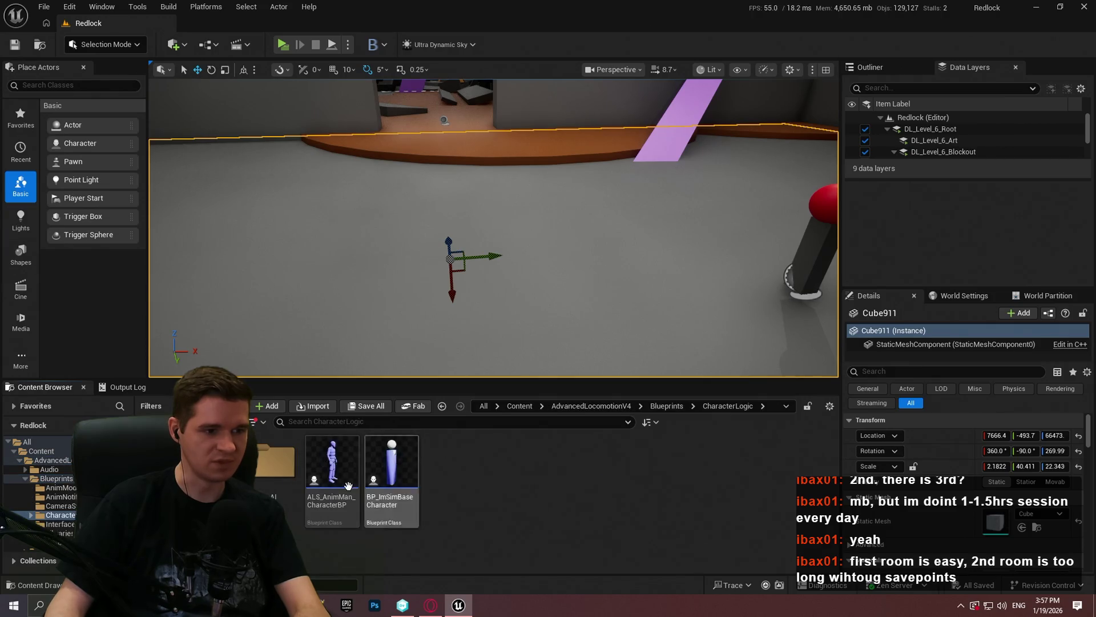
double_click(347, 495)
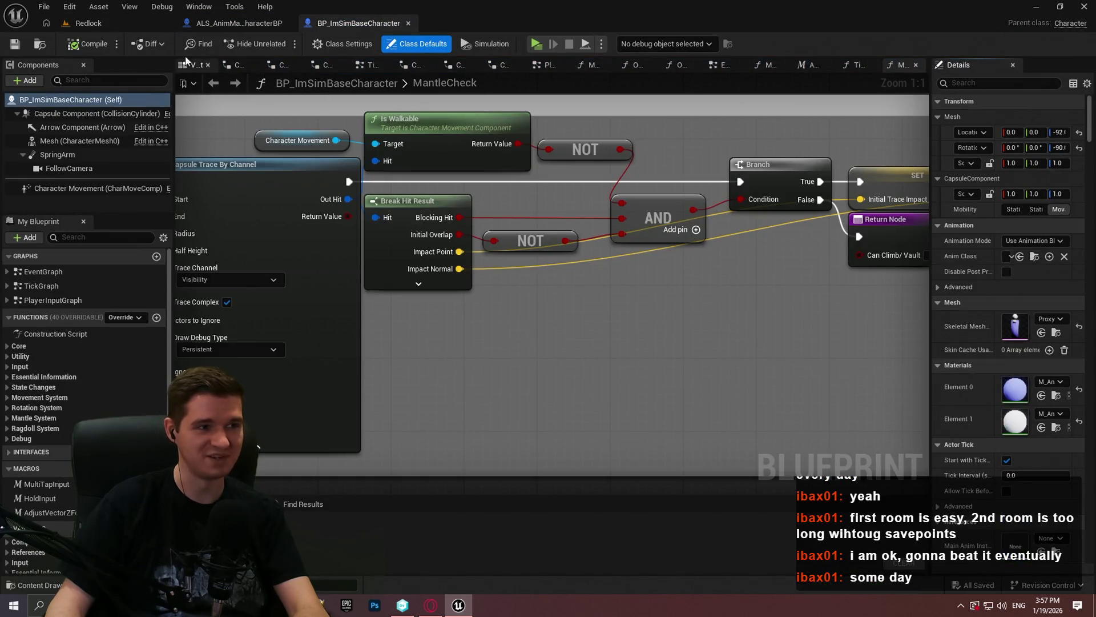
Set the trace node's Draw Debug Type to None, then compile and save the blueprint
scroll(539, 252, down, 6)
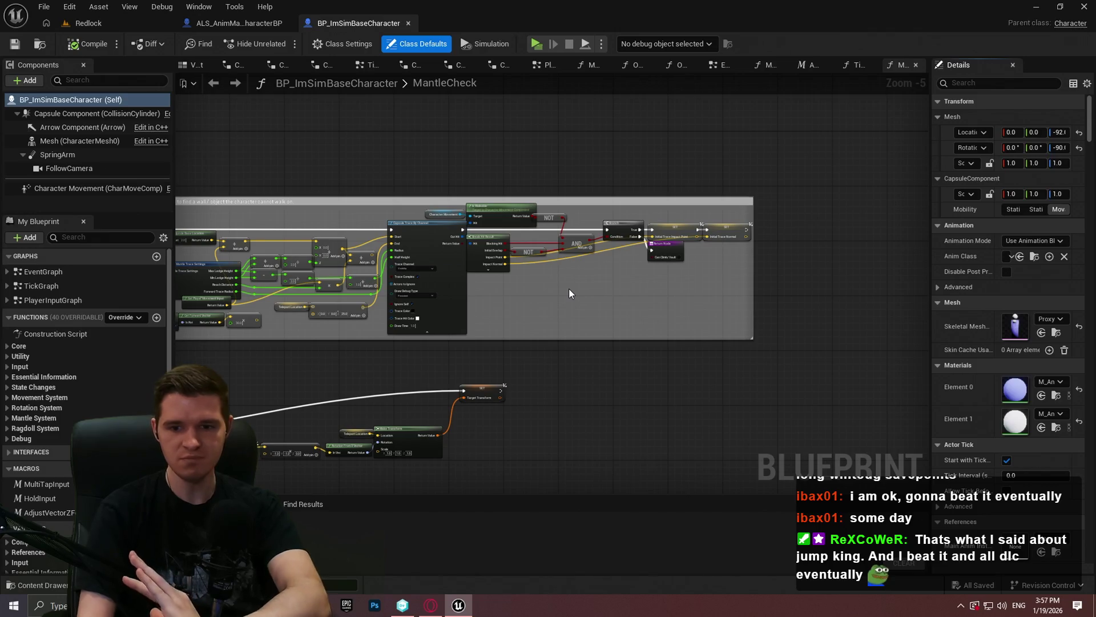
scroll(564, 294, up, 2)
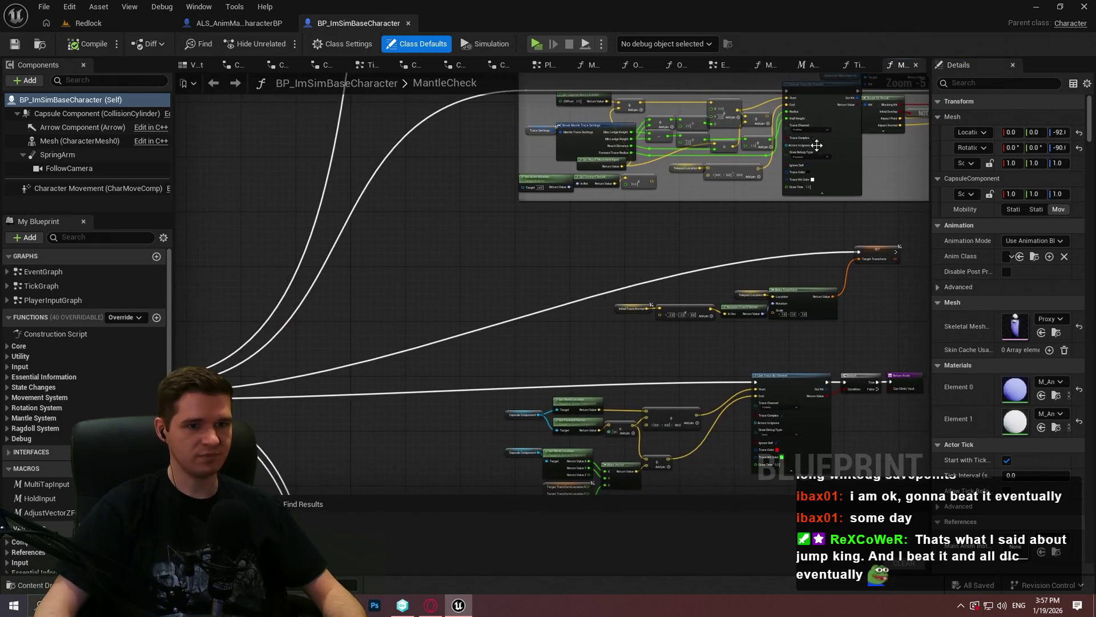
click(760, 167)
click(749, 178)
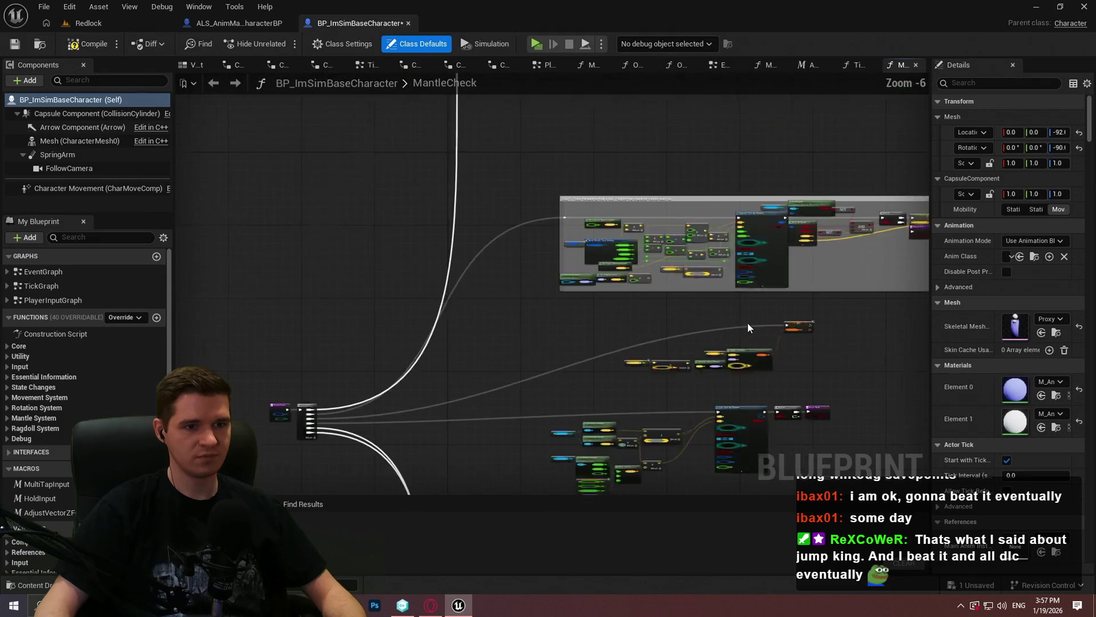
scroll(748, 322, down, 2)
scroll(523, 179, up, 3)
scroll(479, 239, down, 4)
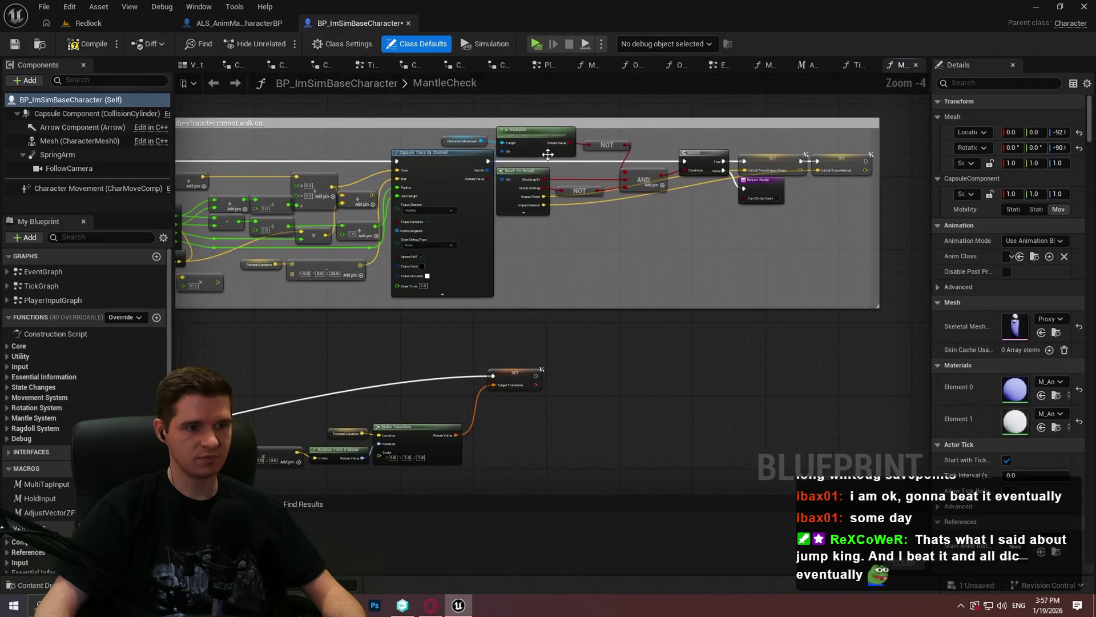
scroll(434, 154, up, 2)
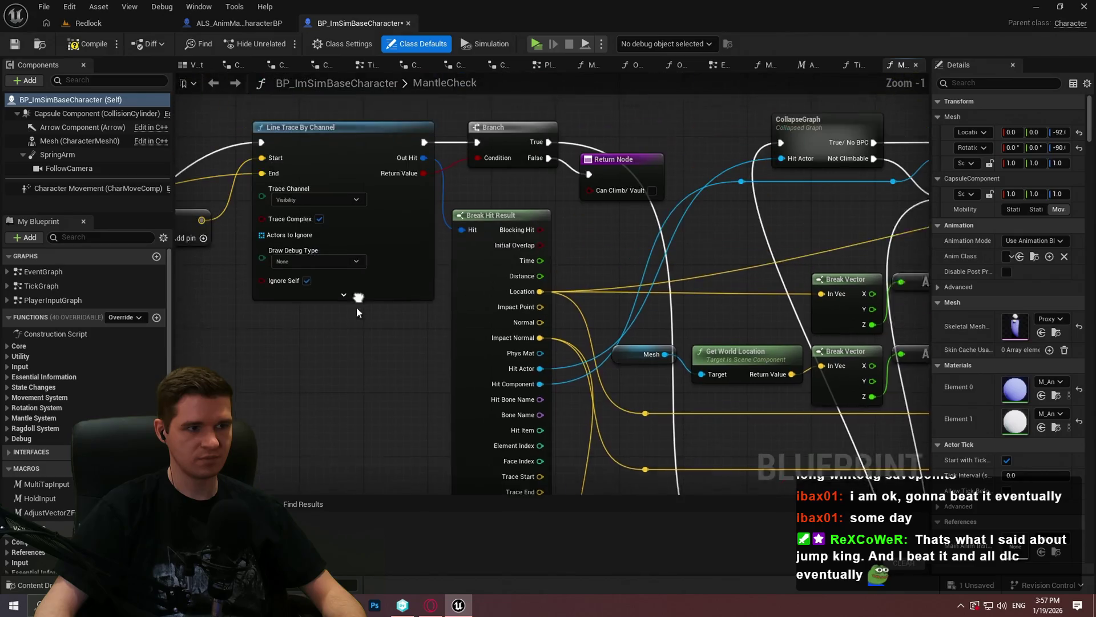
drag(914, 262, 594, 287)
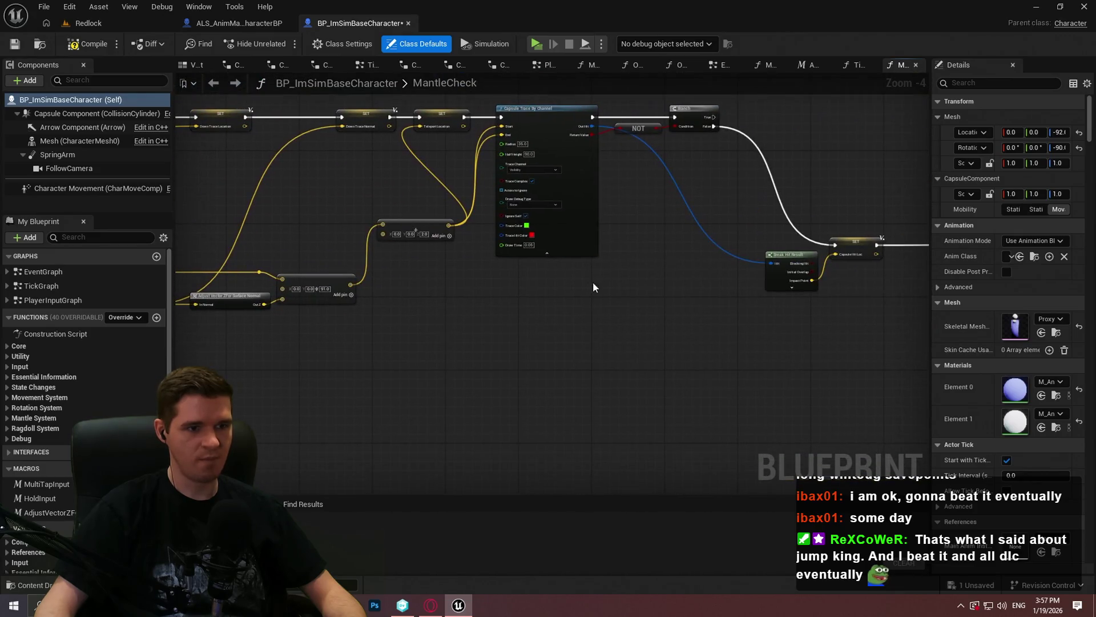
click(17, 48)
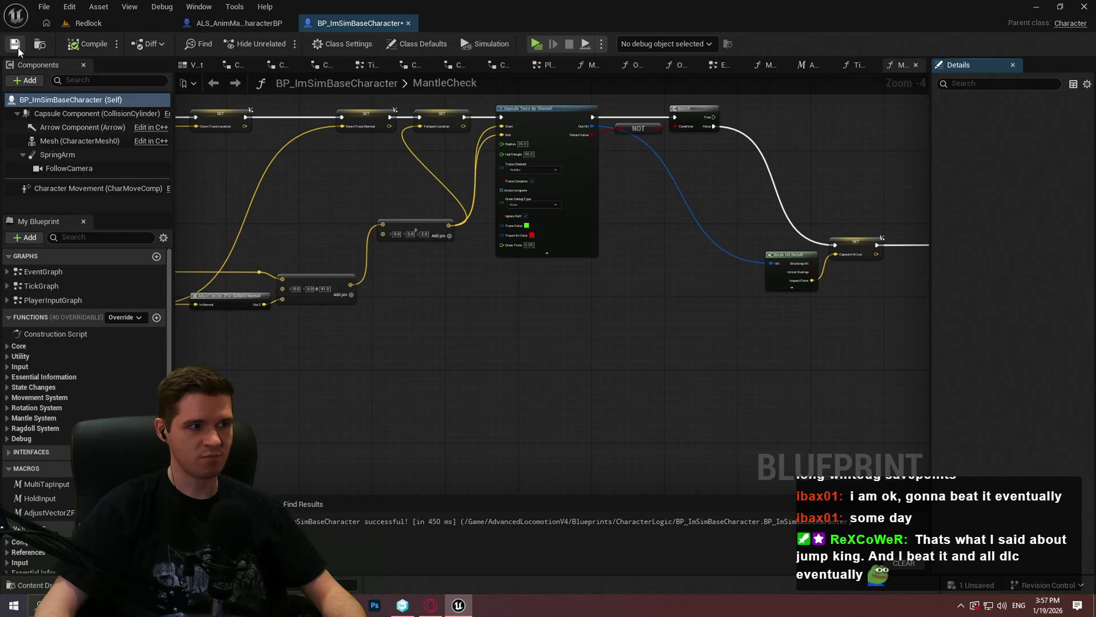
In TickMantlingCheck, set the Capsule Trace By Channel's Draw Debug Type to None
click(849, 65)
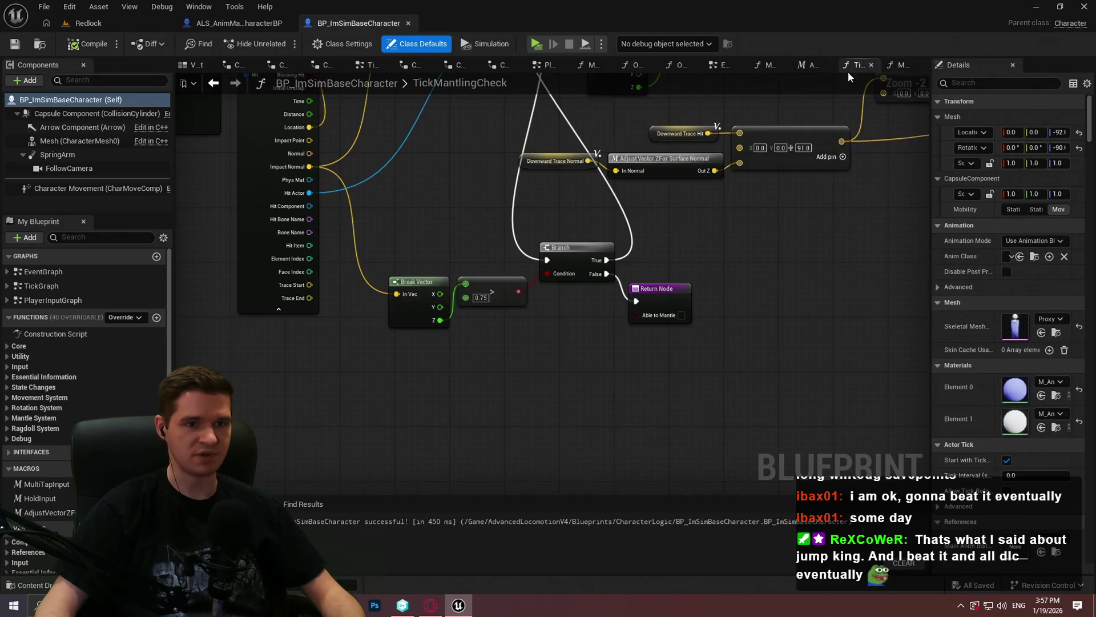
scroll(696, 142, up, 4)
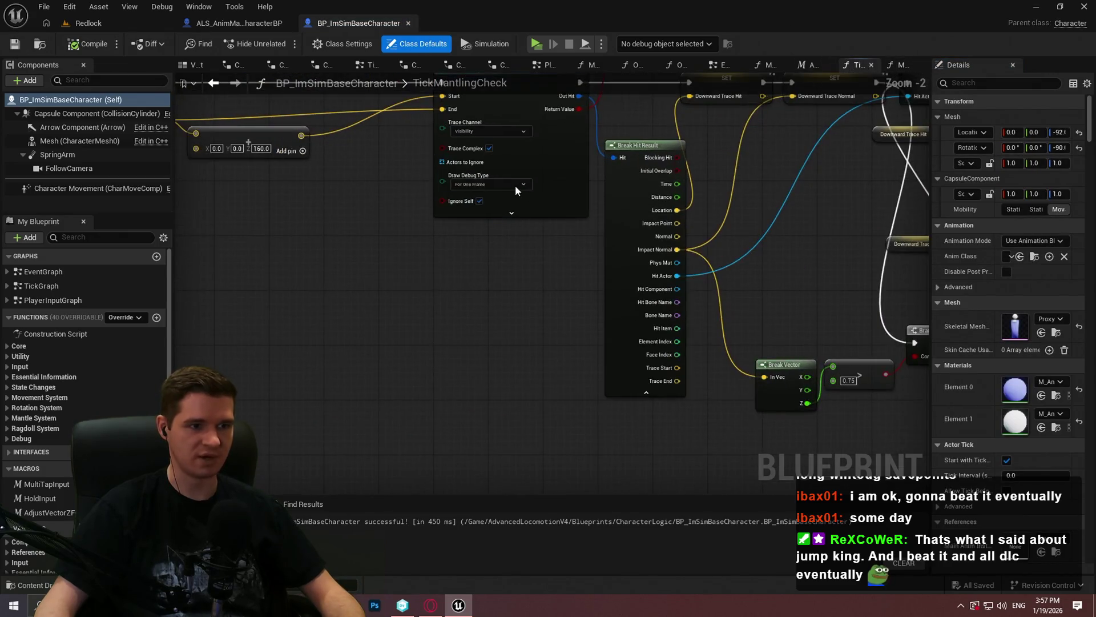
click(481, 198)
scroll(551, 235, down, 4)
scroll(618, 247, up, 5)
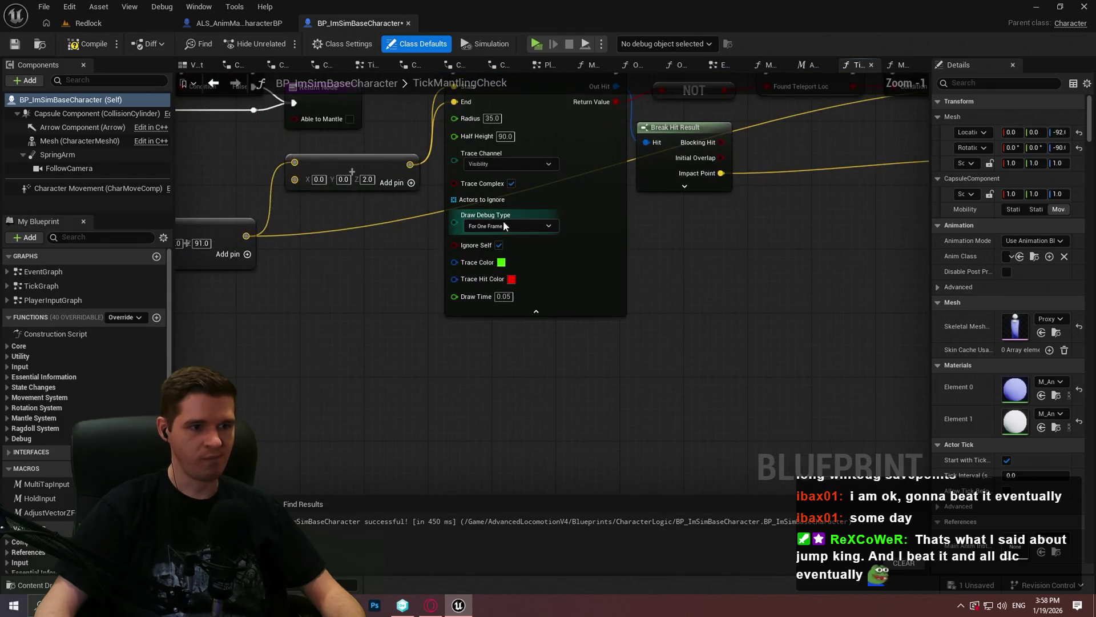
click(503, 225)
click(502, 240)
scroll(775, 266, down, 8)
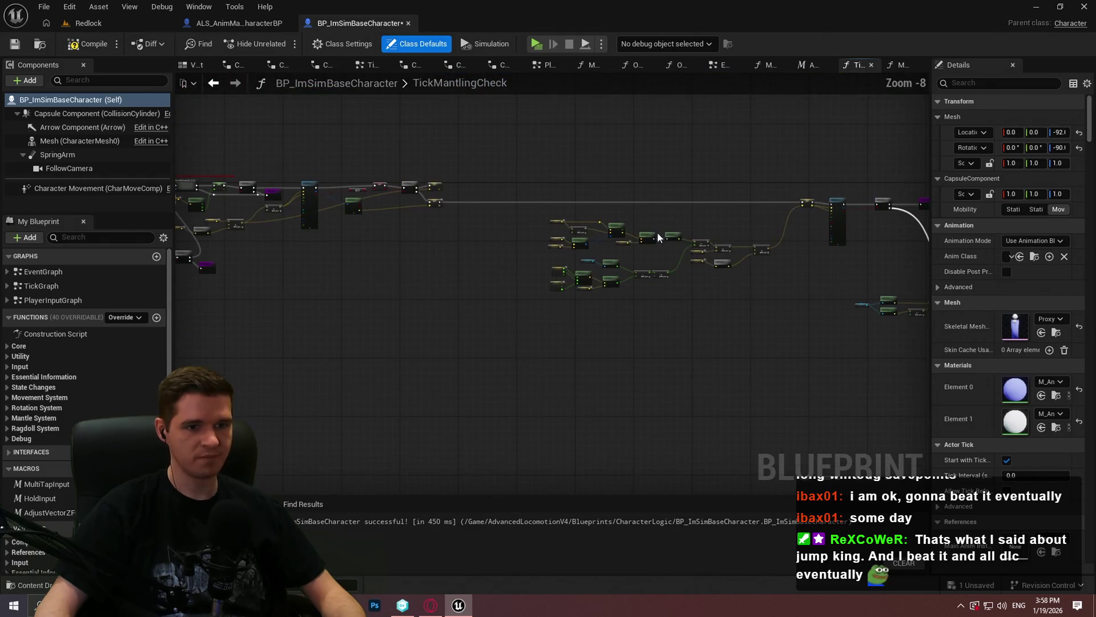
scroll(815, 236, up, 1)
scroll(834, 234, up, 3)
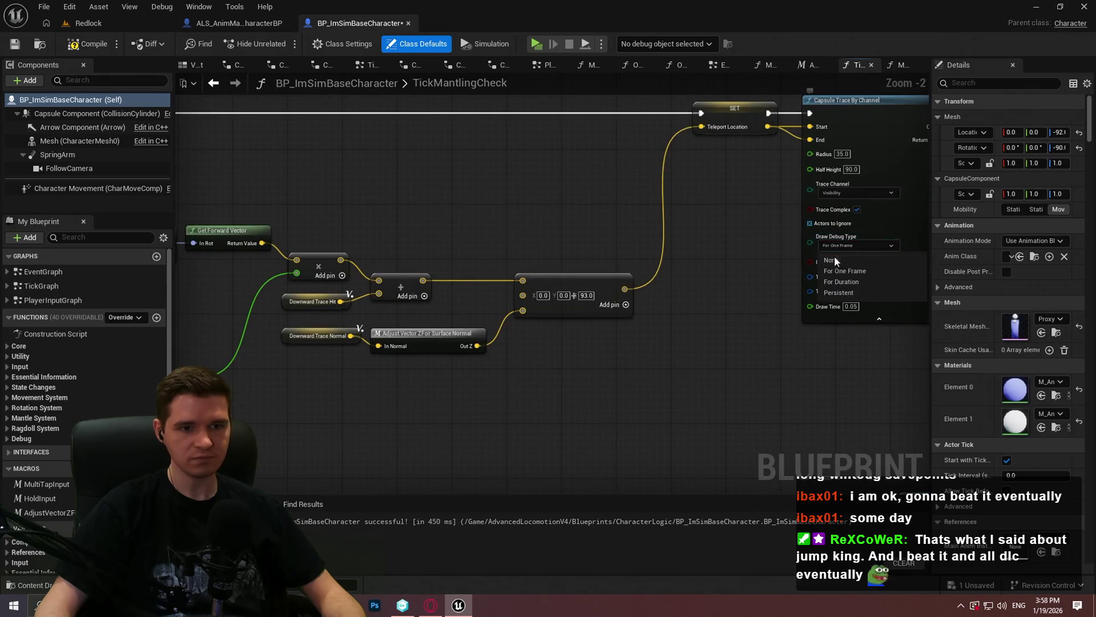
scroll(811, 256, down, 1)
scroll(519, 240, up, 3)
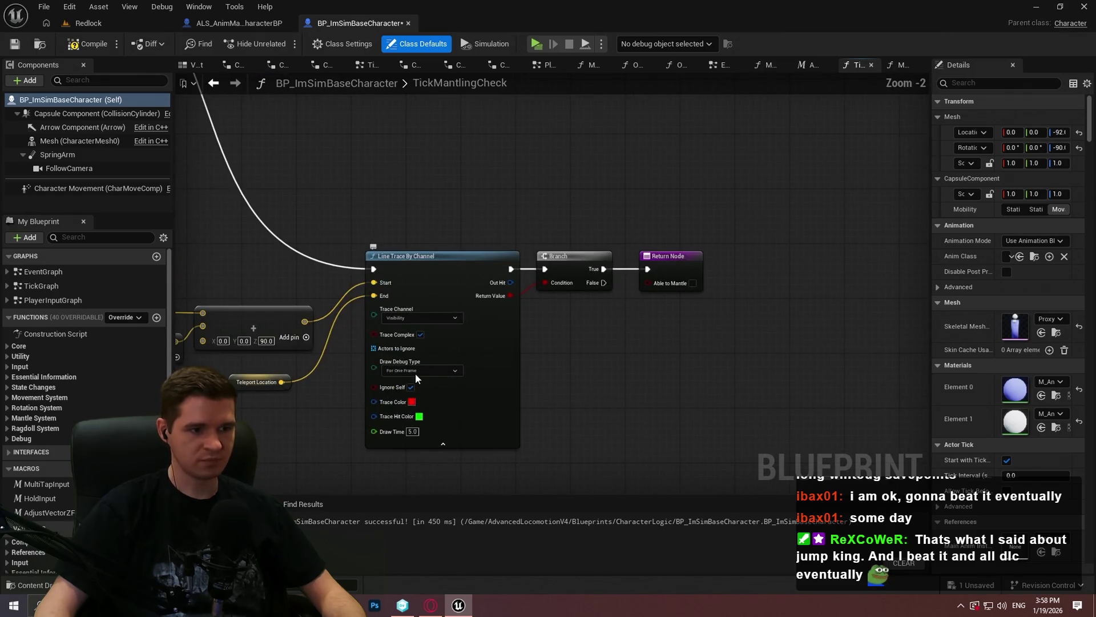
Set the Line Trace By Channel's Draw Debug Type to None and recompile the blueprint
click(422, 370)
click(421, 389)
scroll(276, 409, down, 4)
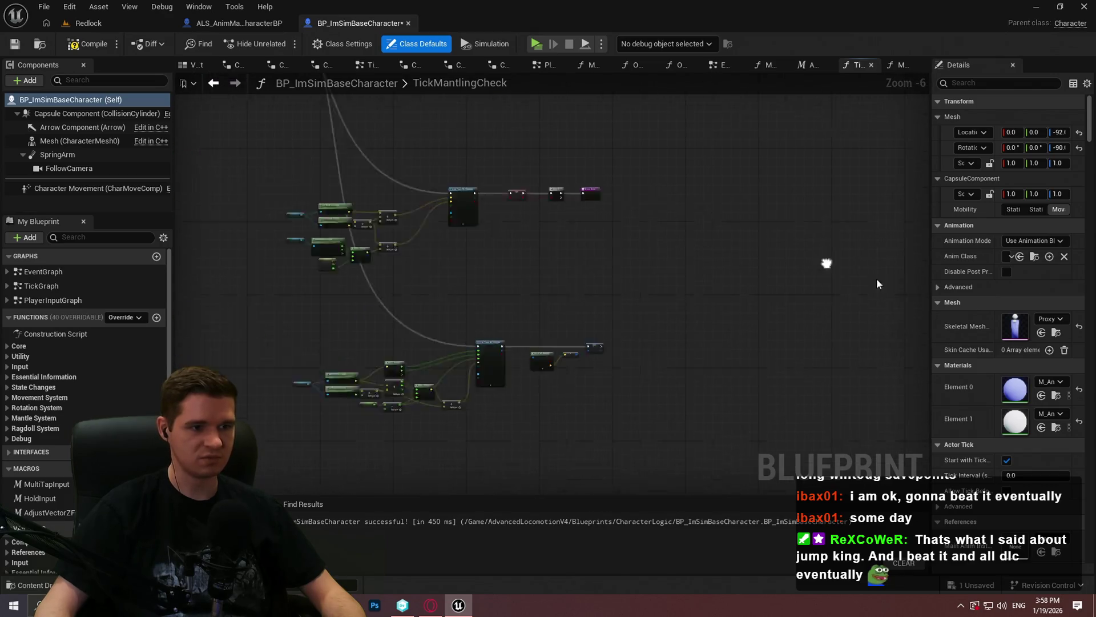
scroll(541, 250, up, 2)
scroll(542, 250, up, 1)
click(528, 257)
click(519, 277)
scroll(523, 366, up, 1)
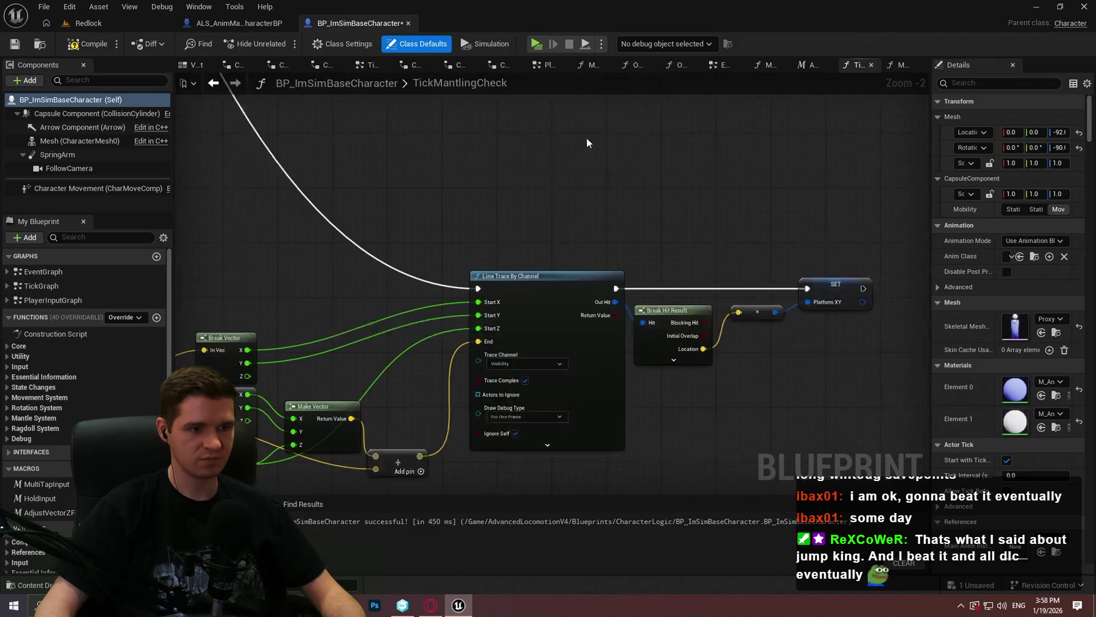
click(511, 384)
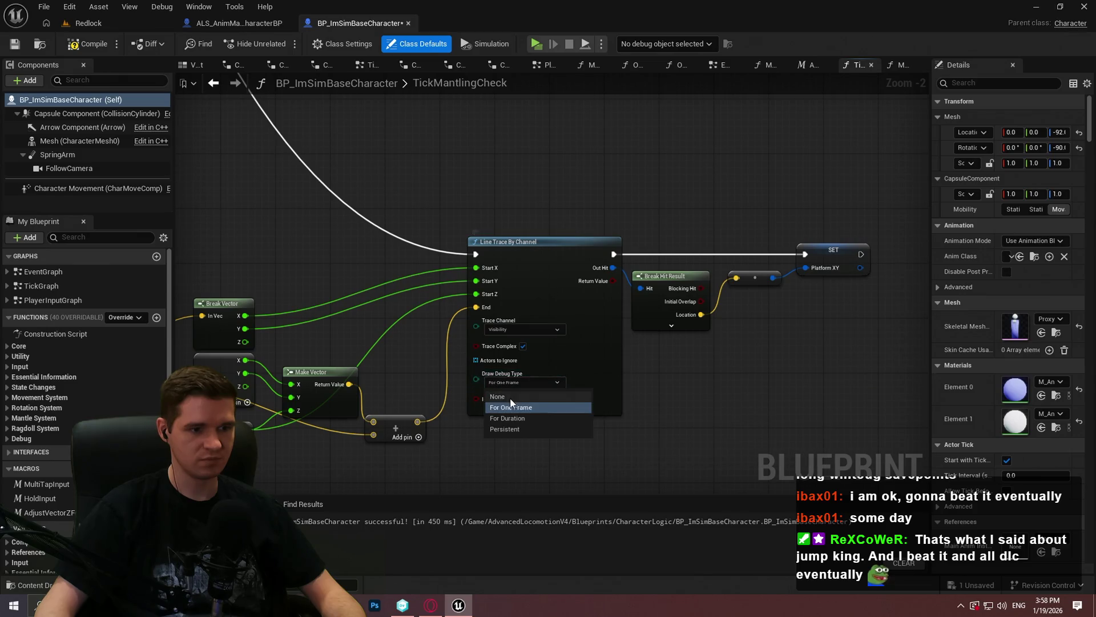
click(514, 394)
click(12, 45)
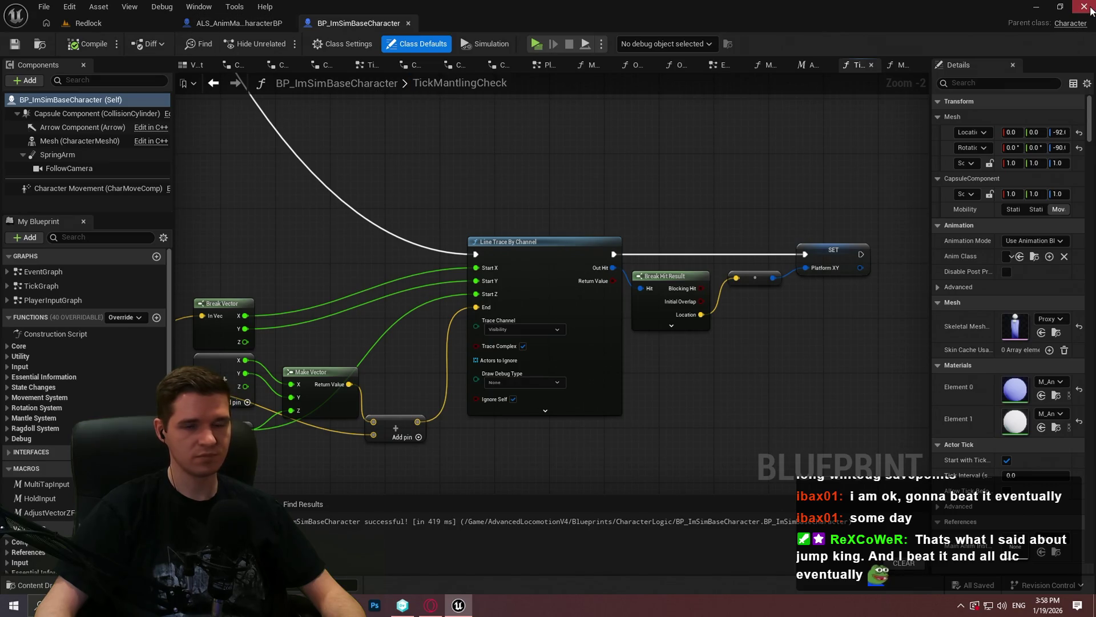
Return to the Redlock level, fly through it in an enlarged viewport, and launch Play in Standalone
click(112, 22)
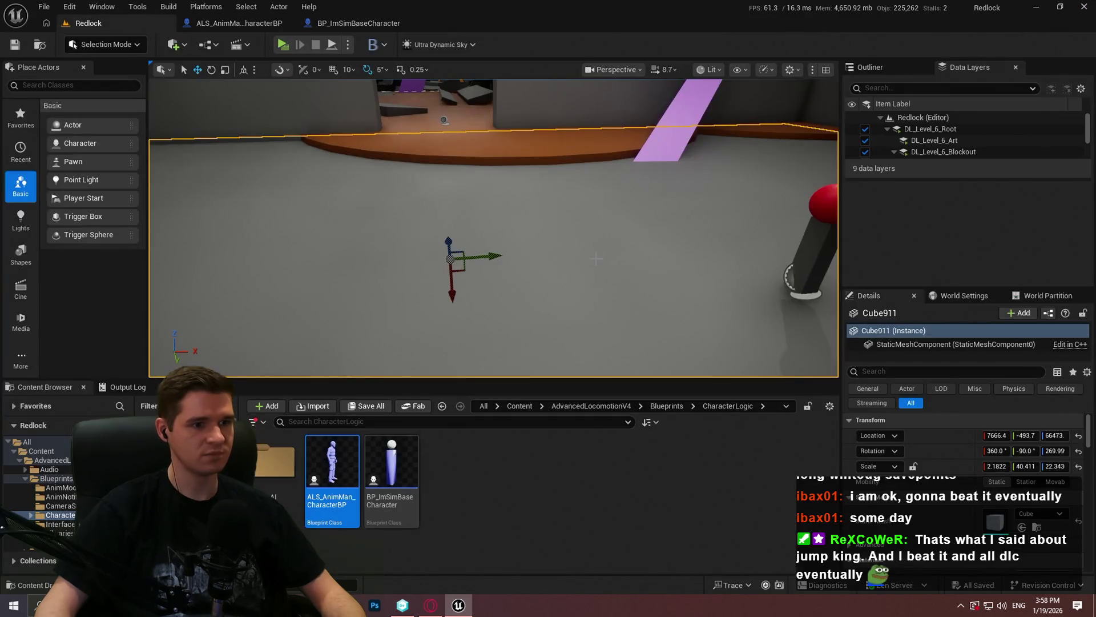
mouse_move(533, 179)
mouse_down()
mouse_move(522, 203)
mouse_move(502, 197)
mouse_move(491, 210)
mouse_up()
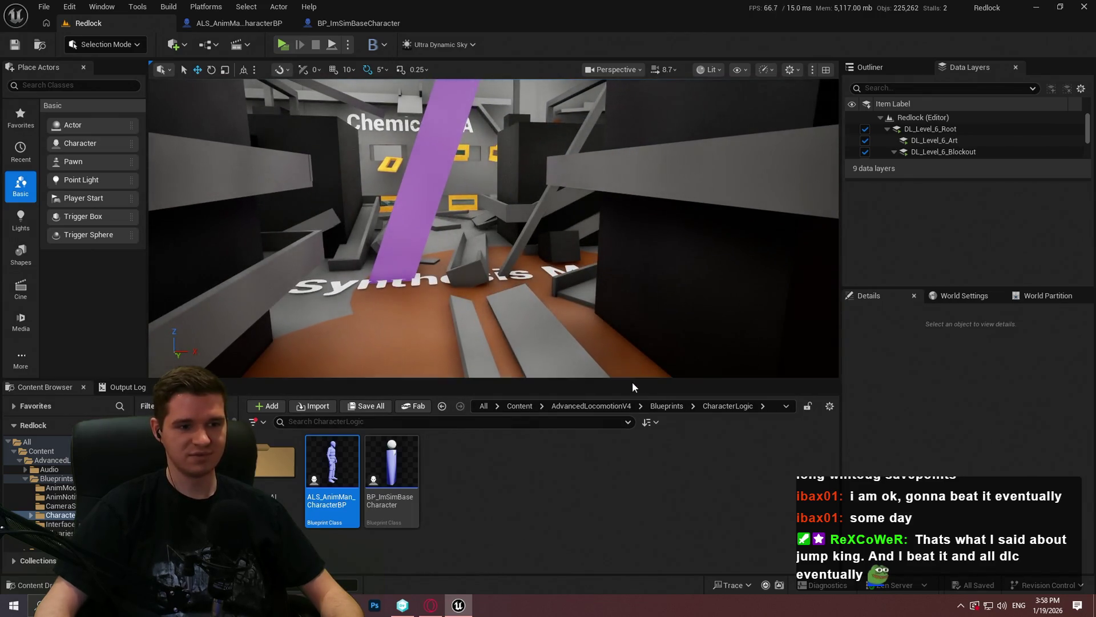
drag(631, 378, 632, 419)
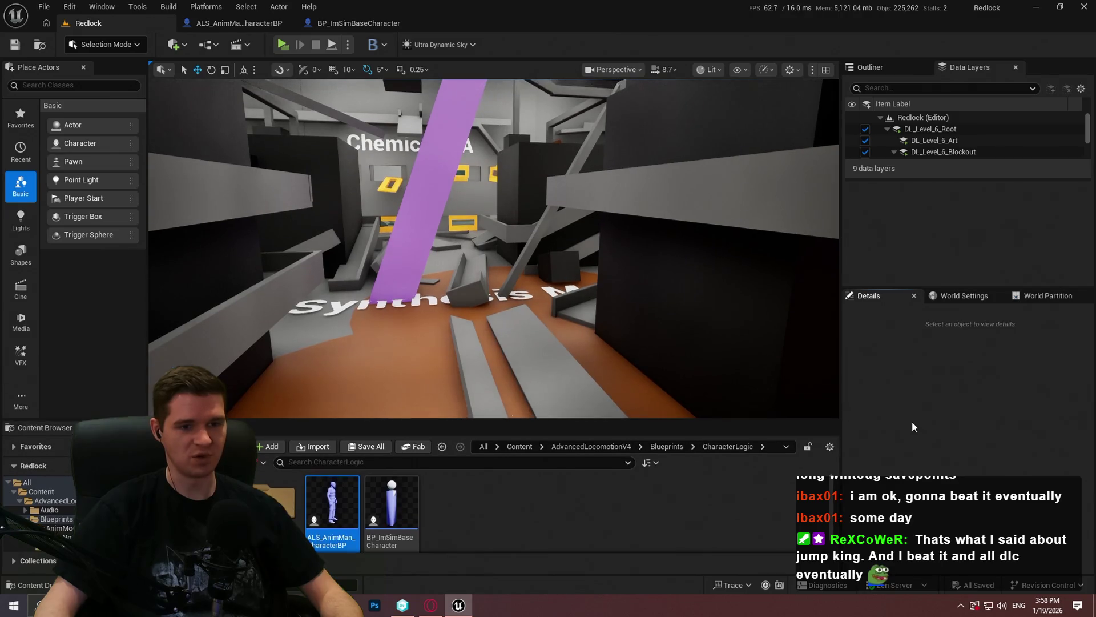
drag(710, 277, 699, 282)
click(282, 44)
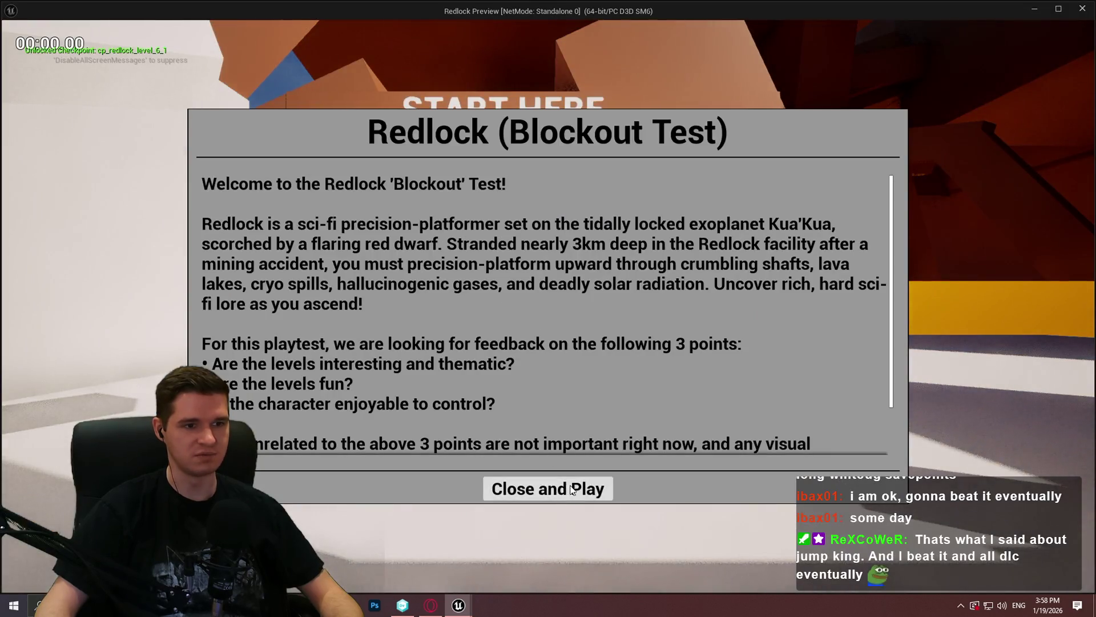
Start the playtest and run the character forward, mantling onto the first ledges
click(548, 488)
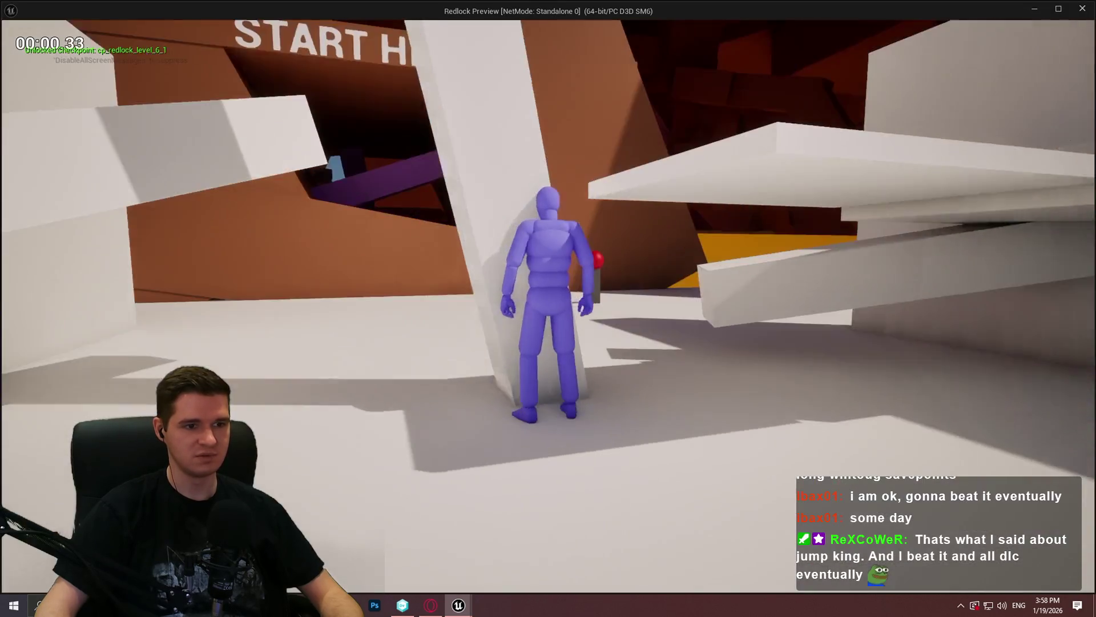
key(w)
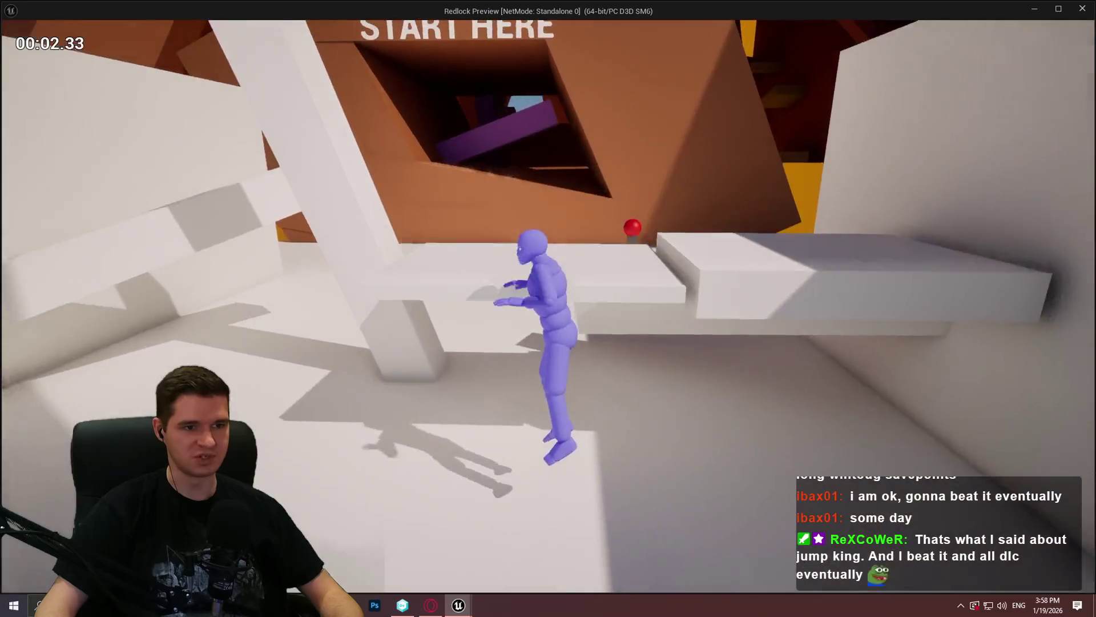
key(w)
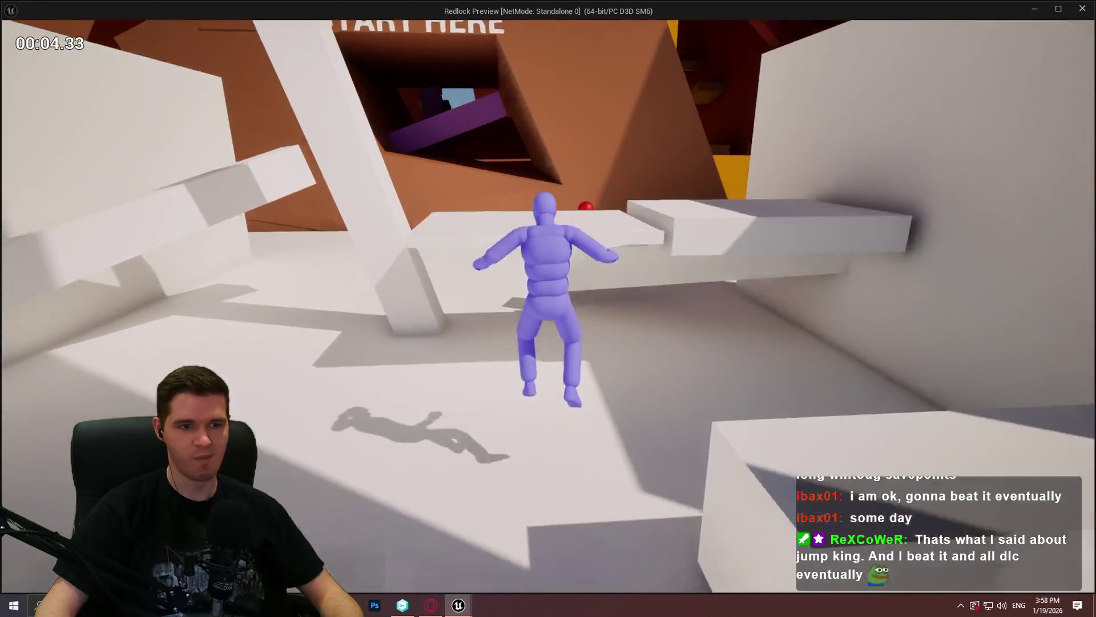
key(w)
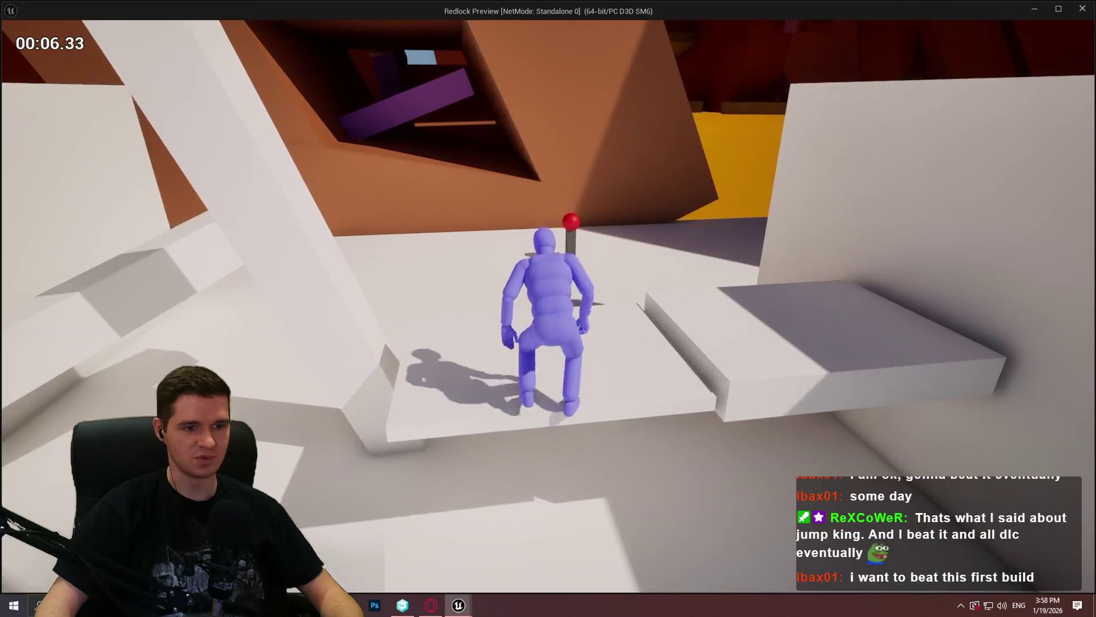
key(w)
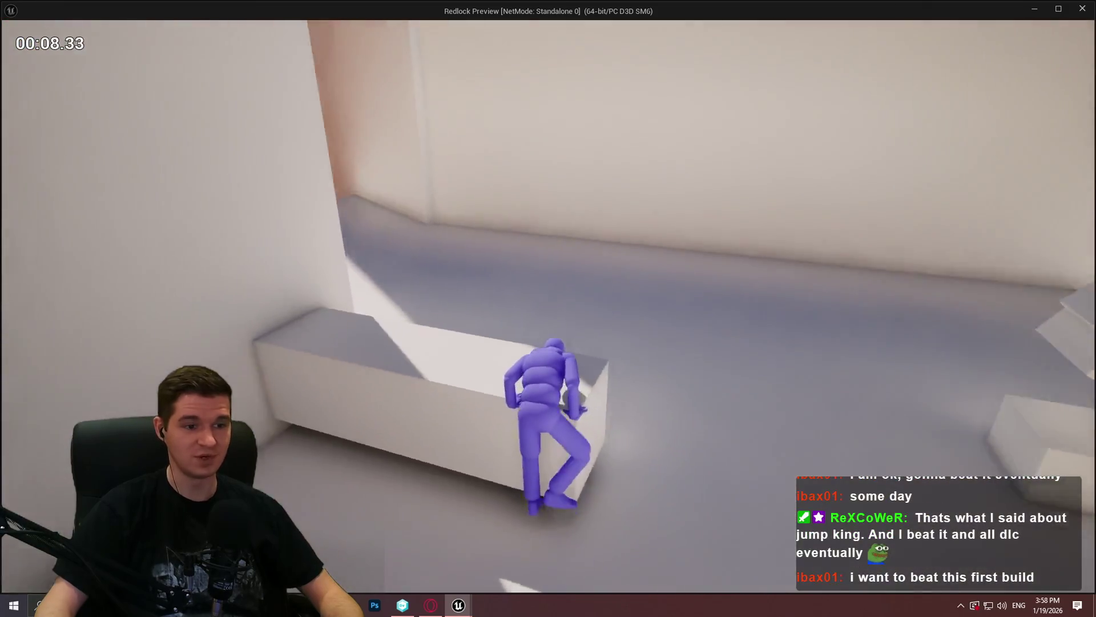
key(w)
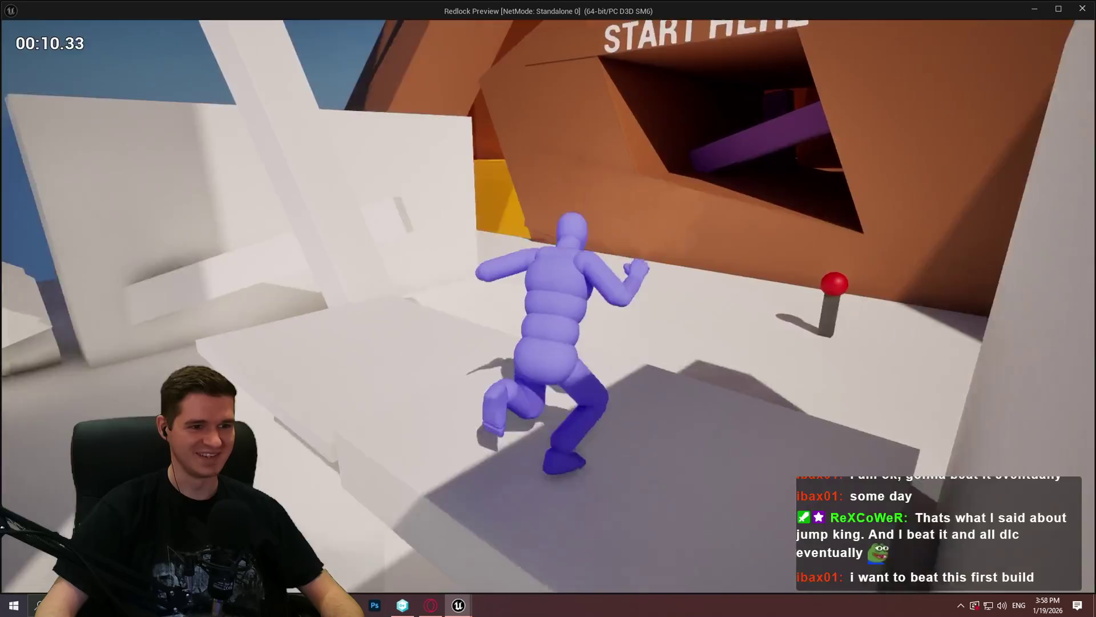
Jump and climb the walls and blocks up to START HERE, then exit the preview with Escape
key(space)
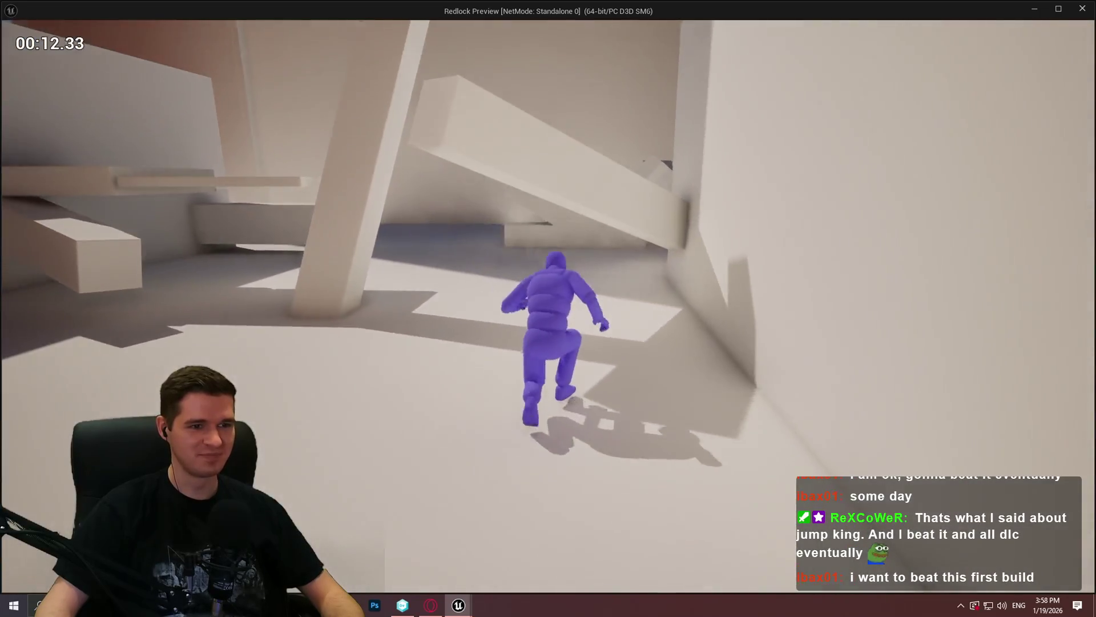
key(w)
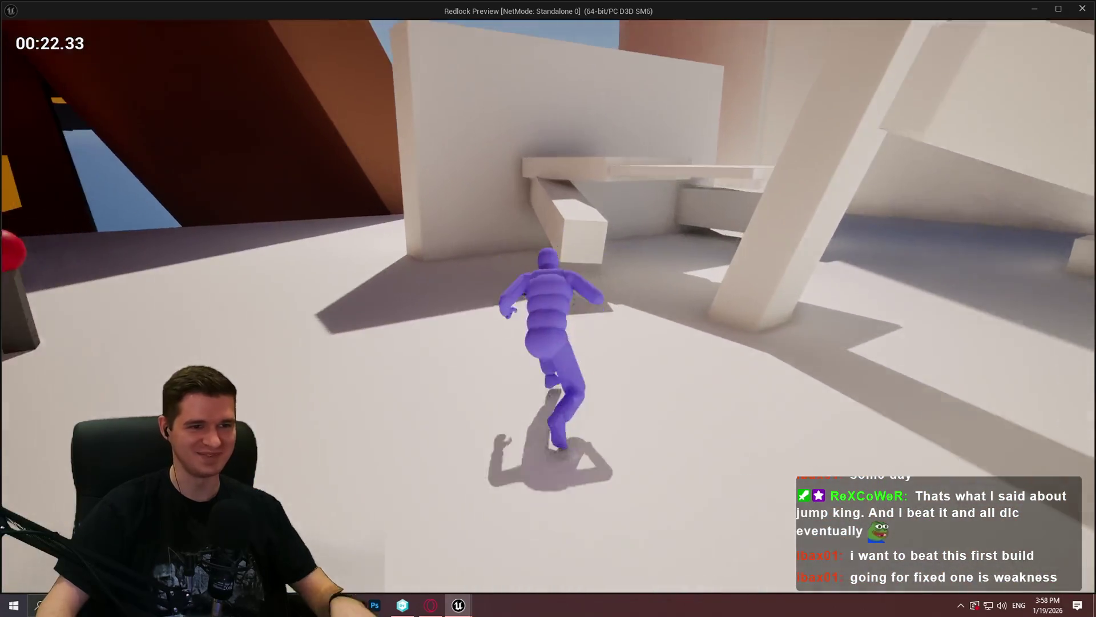
key(space)
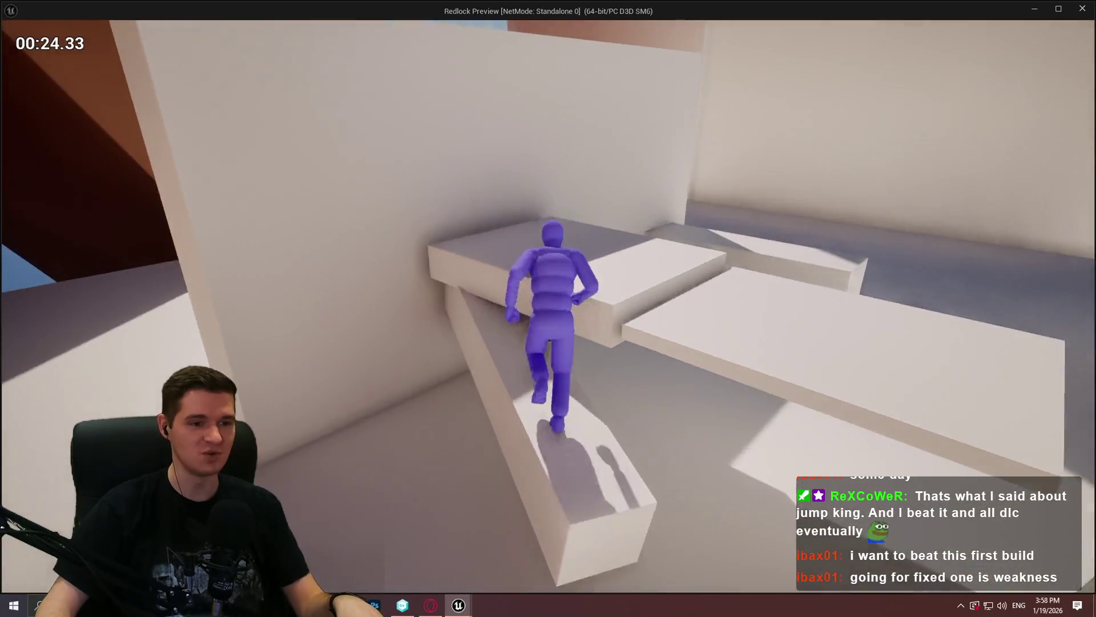
key(space)
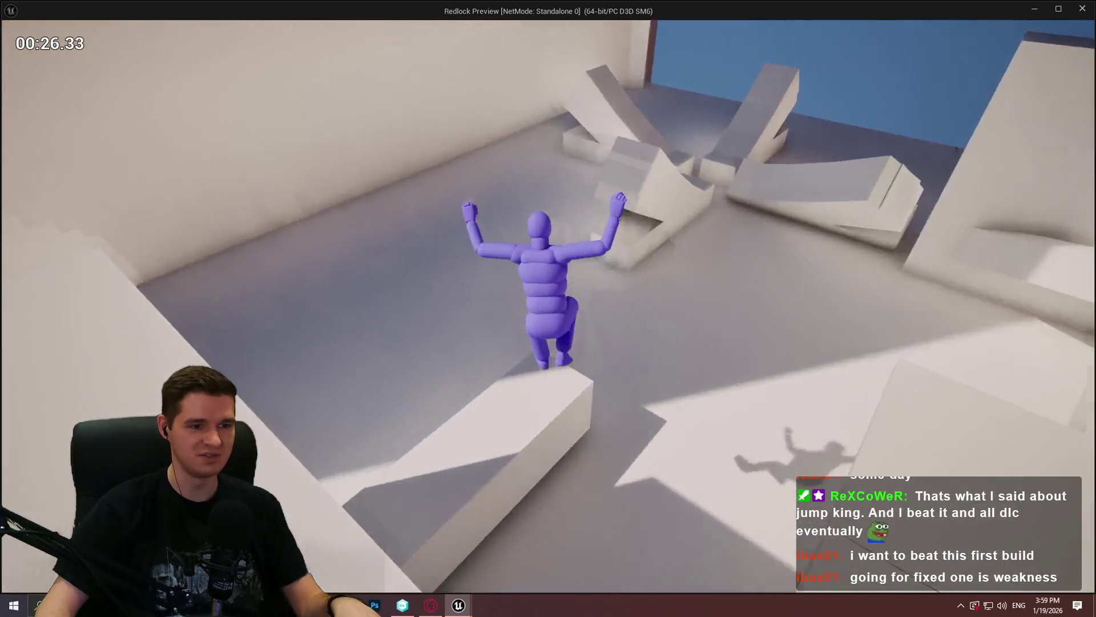
key(space)
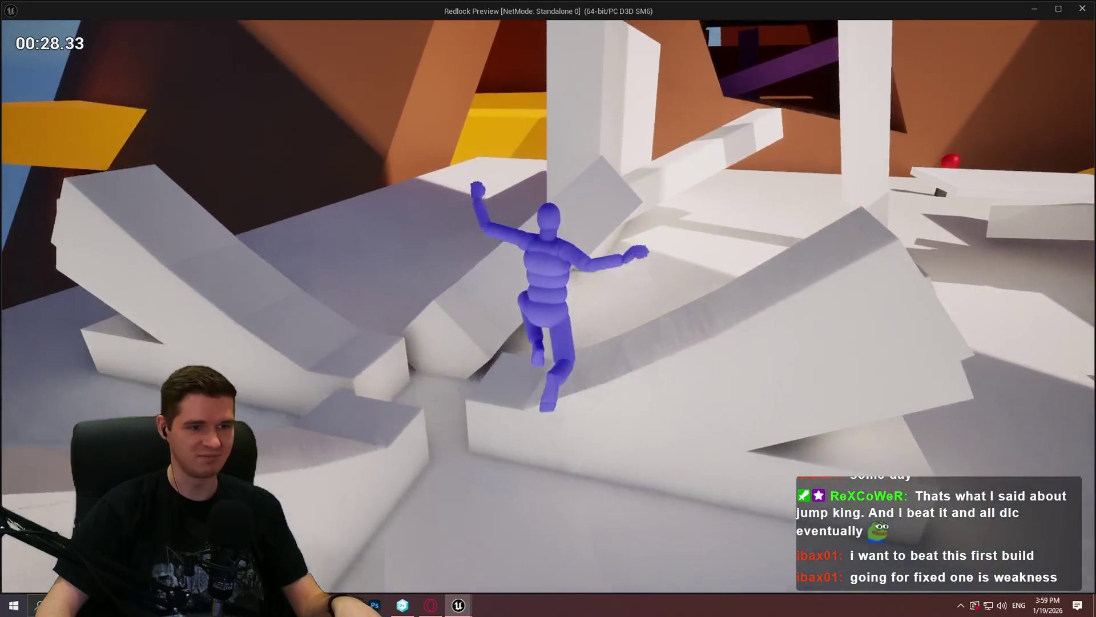
key(space)
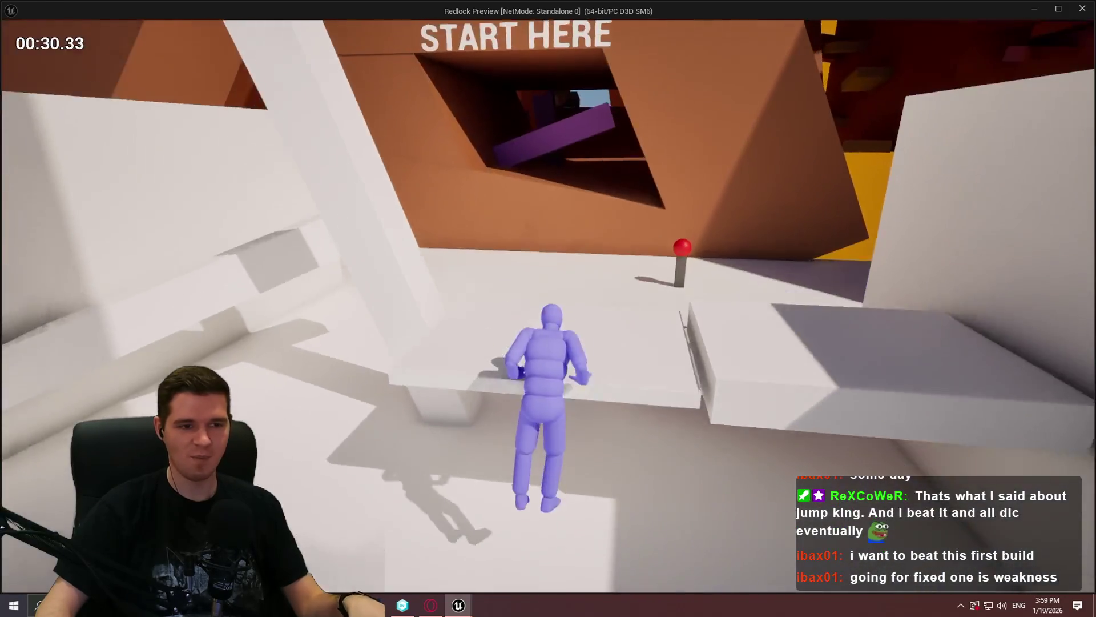
key(Escape)
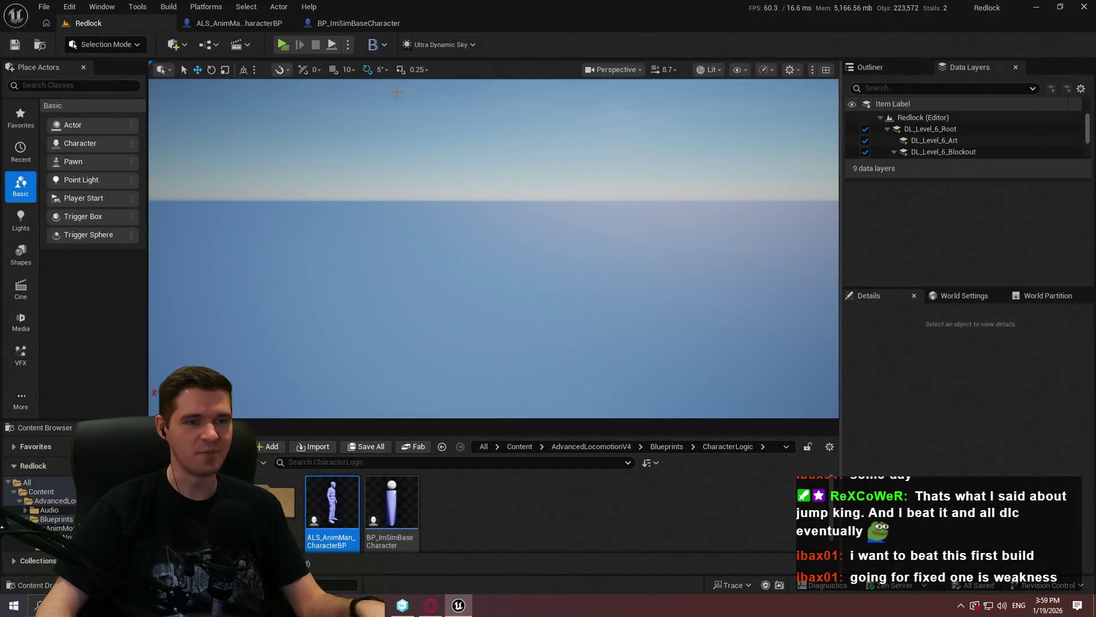
Move the PlayerStart further along X to about 1059.9
mouse_move(494, 249)
mouse_down()
mouse_move(480, 239)
mouse_move(503, 245)
mouse_move(491, 268)
mouse_move(503, 245)
mouse_move(491, 251)
mouse_up()
scroll(493, 249, up, 3)
scroll(323, 288, up, 1)
mouse_move(320, 291)
mouse_down()
mouse_move(359, 273)
mouse_move(335, 262)
mouse_up()
click(336, 282)
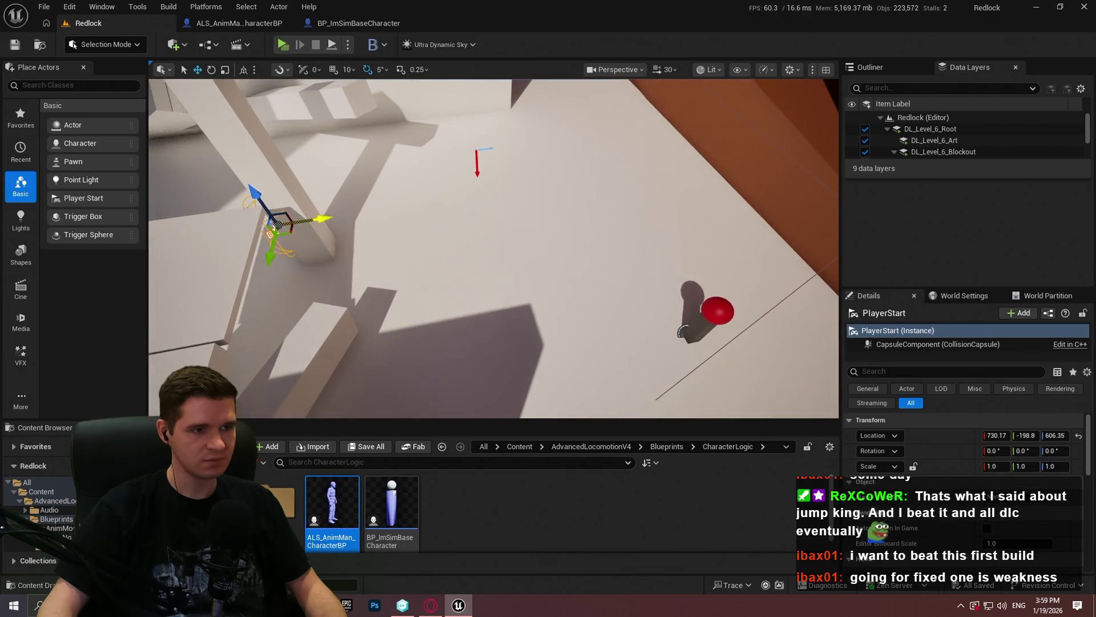
drag(323, 218, 469, 199)
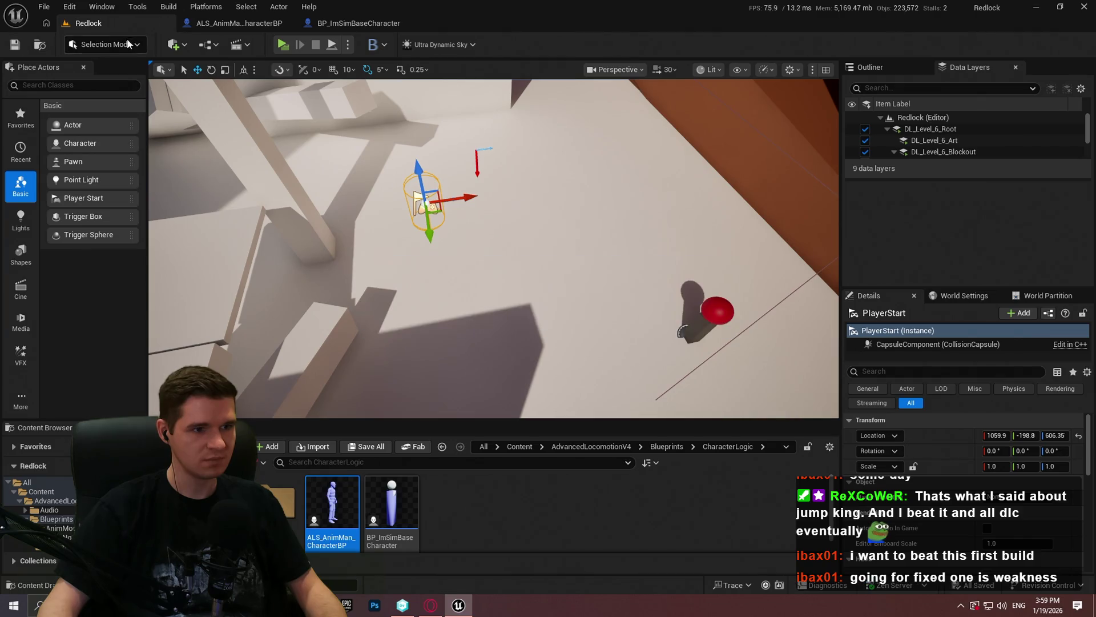
Save all changed assets with File > Save All and close Unreal Editor
click(44, 6)
click(74, 169)
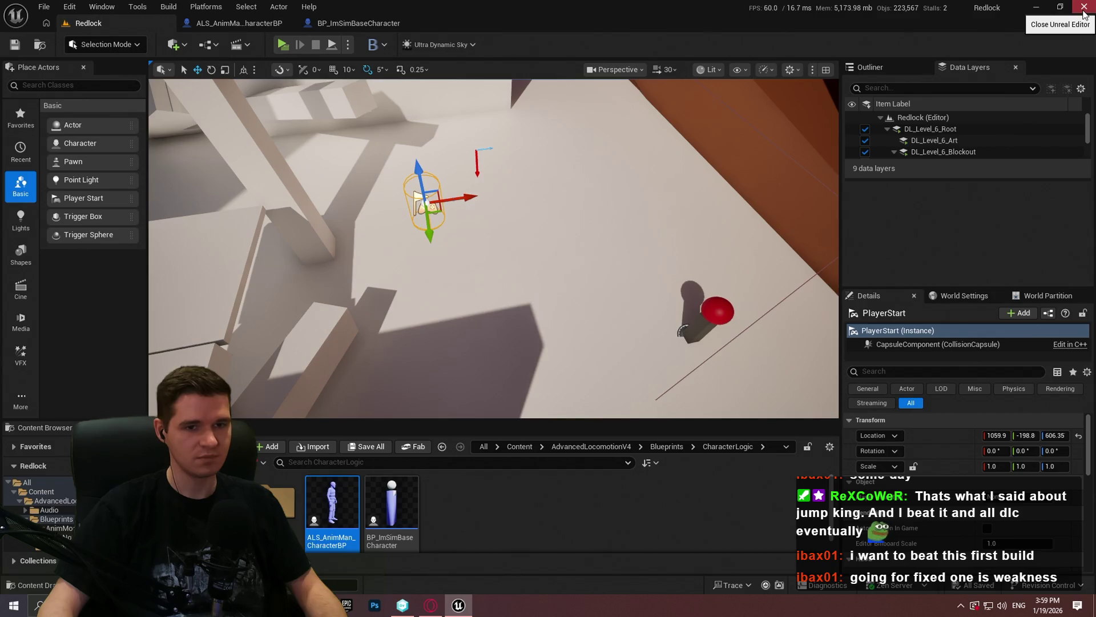
click(1084, 7)
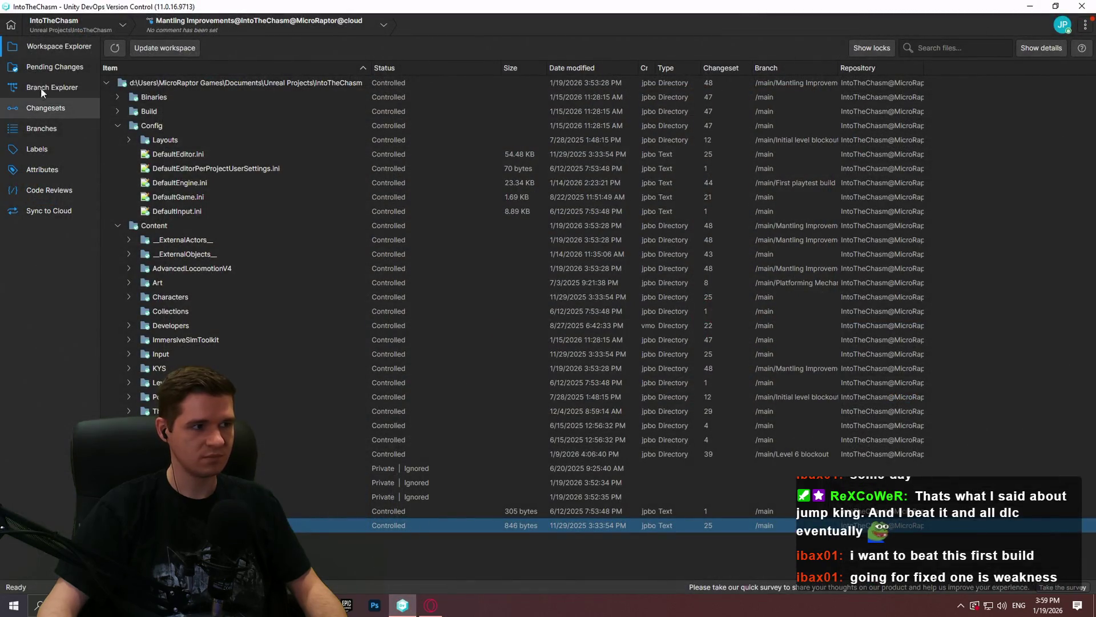
Check in the 2 pending changes with the comment 'Removed mantling traces and fixed player start'
click(52, 67)
drag(285, 317, 285, 450)
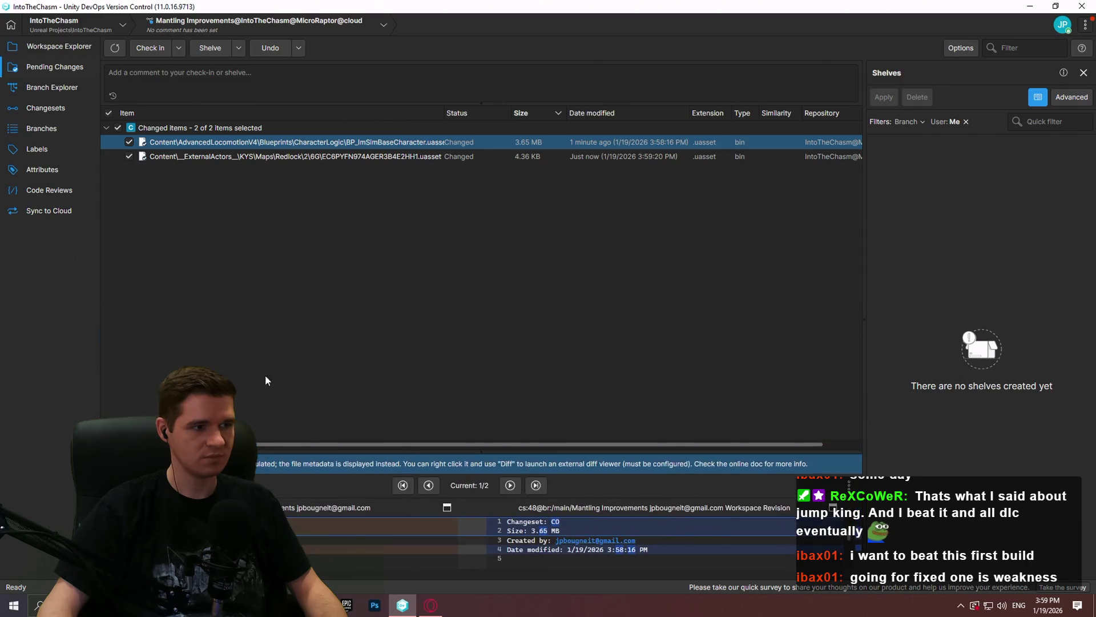
click(213, 95)
text(Removed mantling traces and fixed)
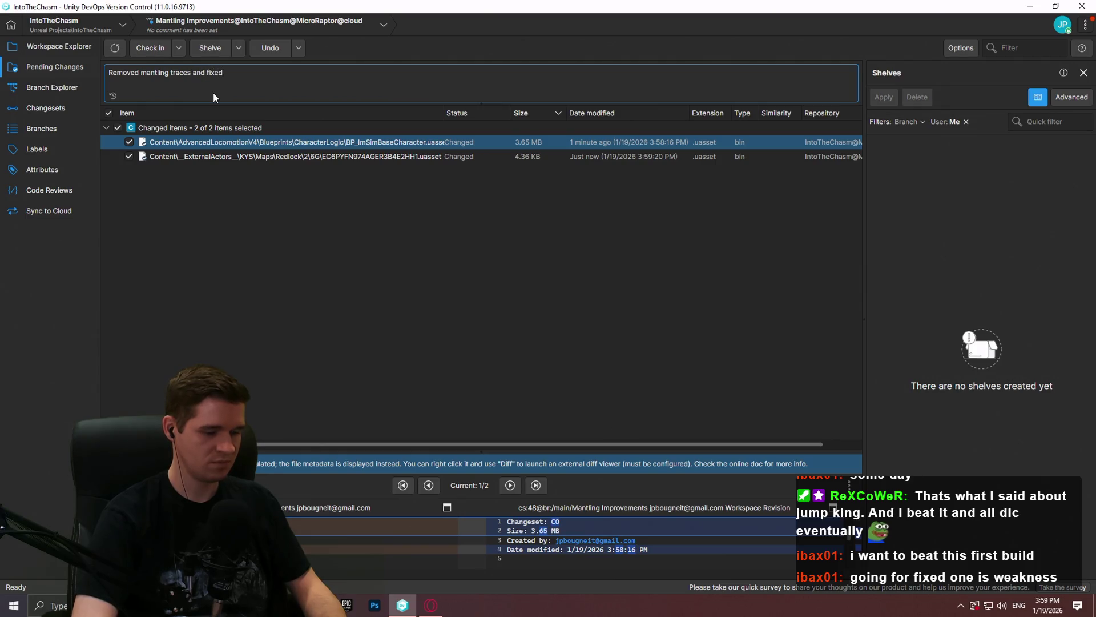
text( player start)
click(151, 53)
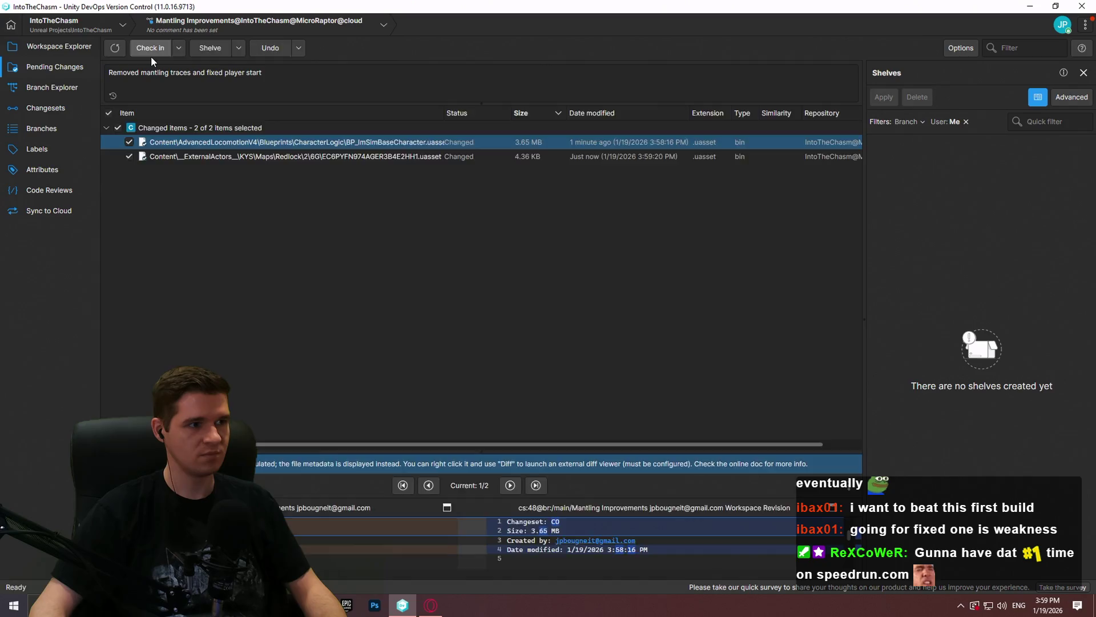